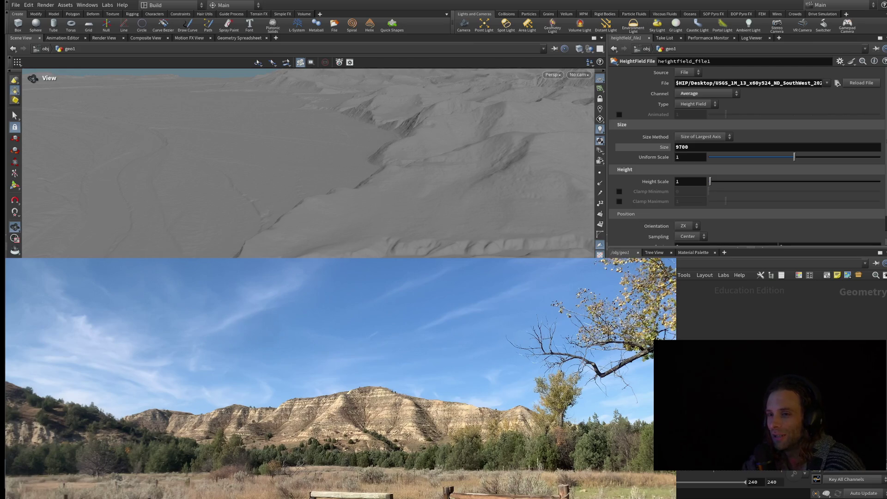
Tilt down to a low horizon view and orbit across the rolling badlands terrain.
{"action": "left_click_drag", "start_coordinate": [311, 159], "coordinate": [312, 222]}
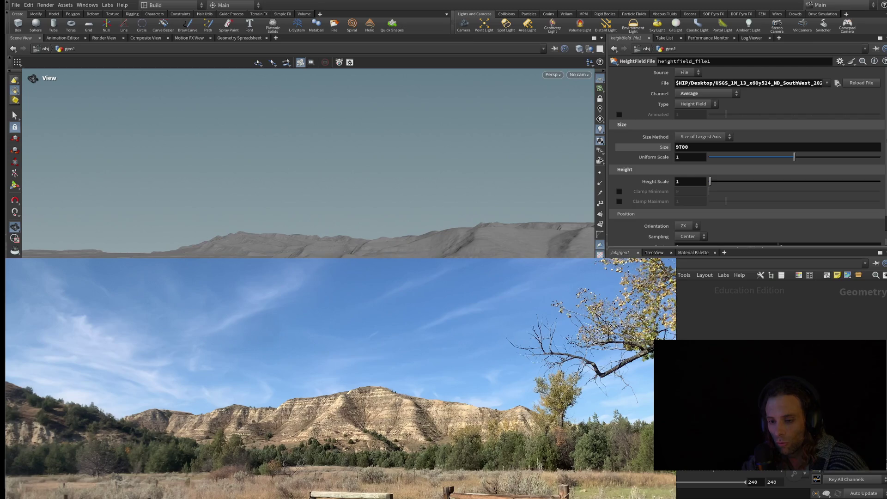
{"action": "scroll", "coordinate": [313, 208], "scroll_direction": "up", "scroll_amount": 5}
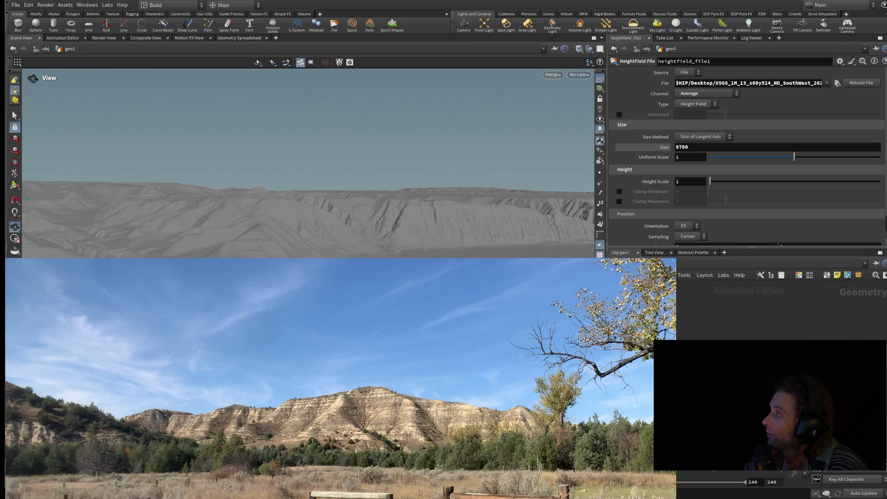
{"action": "left_click_drag", "start_coordinate": [312, 208], "coordinate": [408, 242]}
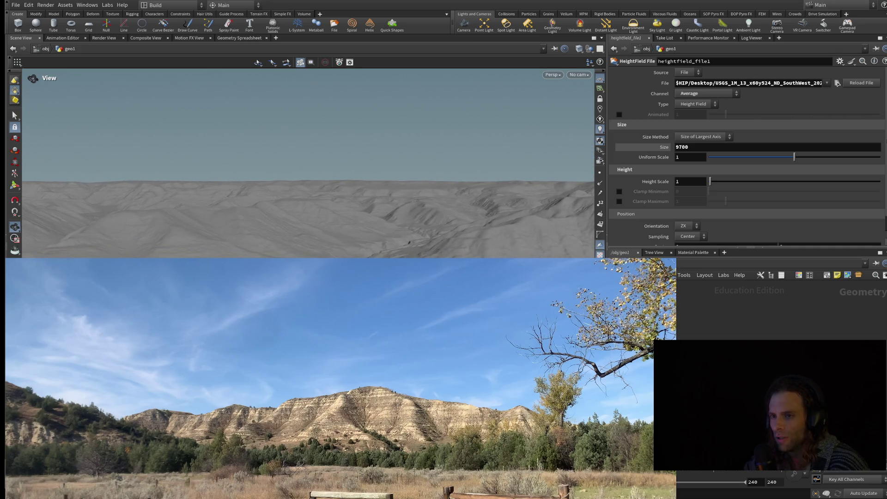
{"action": "left_click_drag", "start_coordinate": [407, 242], "coordinate": [415, 257]}
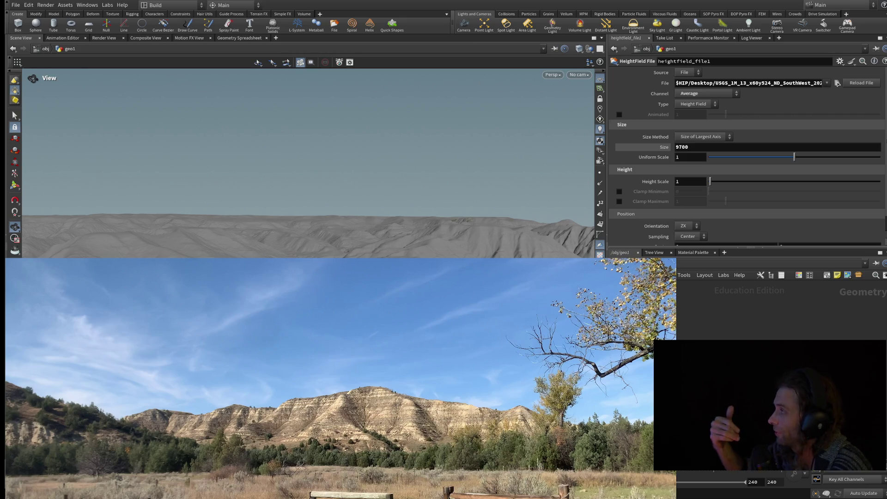
Keep orbiting along the terrain horizon, swinging the view up toward the sky.
{"action": "left_click_drag", "start_coordinate": [306, 207], "coordinate": [305, 167]}
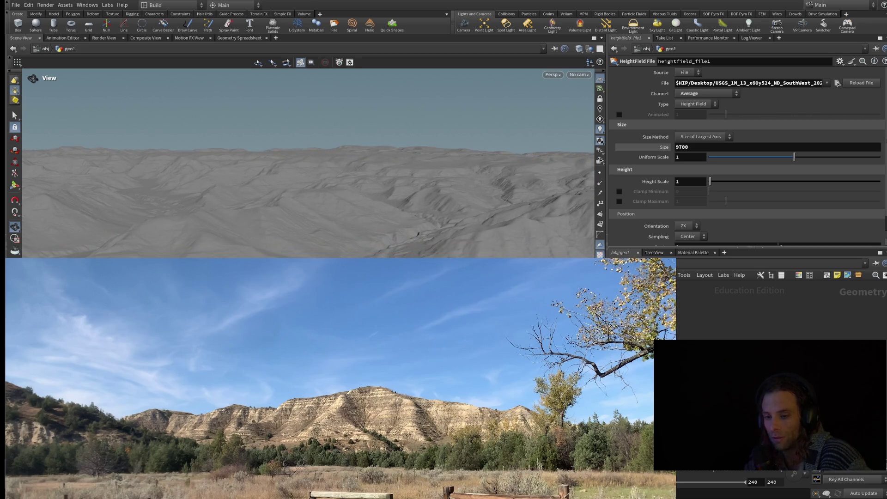
{"action": "left_click_drag", "start_coordinate": [305, 207], "coordinate": [305, 152]}
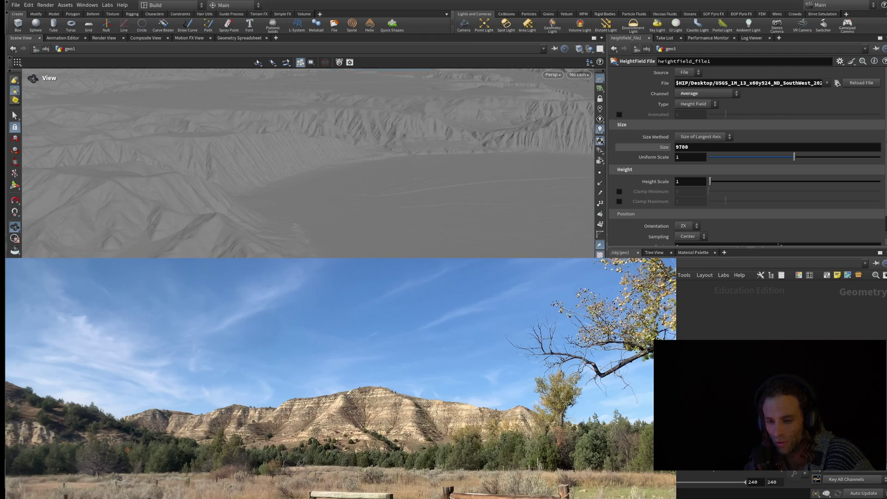
{"action": "left_click_drag", "start_coordinate": [304, 194], "coordinate": [305, 139]}
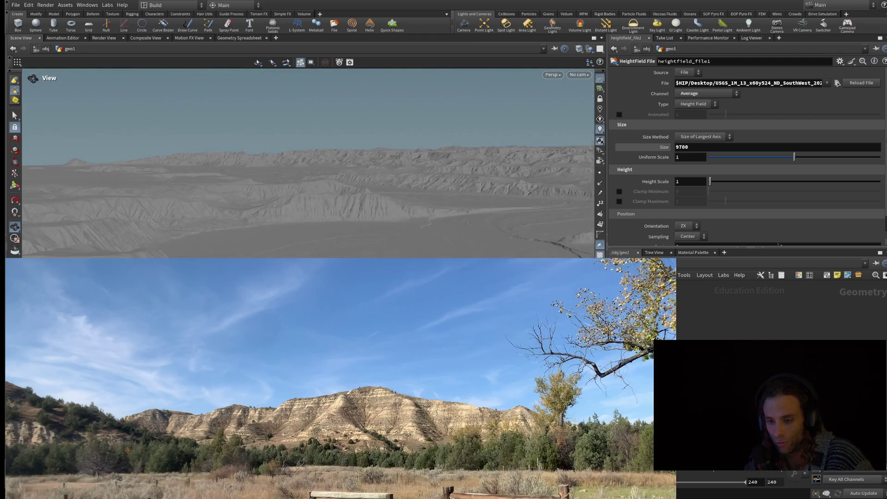
{"action": "mouse_move", "coordinate": [305, 194]}
{"action": "left_mouse_down"}
{"action": "mouse_move", "coordinate": [305, 124]}
{"action": "mouse_move", "coordinate": [305, 195]}
{"action": "mouse_move", "coordinate": [305, 166]}
{"action": "left_mouse_up"}
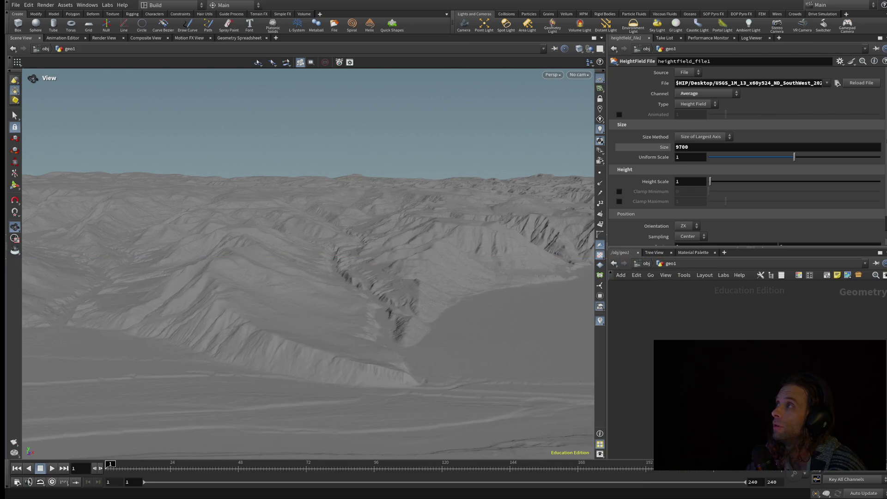
Fly in toward the cliff ridge and view the canyon obliquely, then lower to the ridge horizon.
{"action": "mouse_move", "coordinate": [365, 173]}
{"action": "left_mouse_down"}
{"action": "mouse_move", "coordinate": [365, 229]}
{"action": "mouse_move", "coordinate": [429, 239]}
{"action": "mouse_move", "coordinate": [411, 242]}
{"action": "mouse_move", "coordinate": [439, 249]}
{"action": "left_mouse_up"}
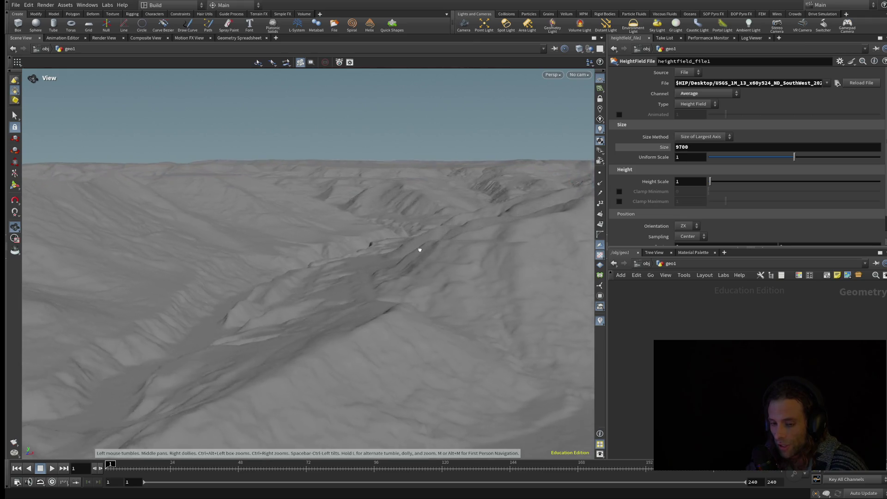
{"action": "mouse_move", "coordinate": [506, 273]}
{"action": "left_mouse_down"}
{"action": "mouse_move", "coordinate": [349, 212]}
{"action": "mouse_move", "coordinate": [396, 254]}
{"action": "left_mouse_up"}
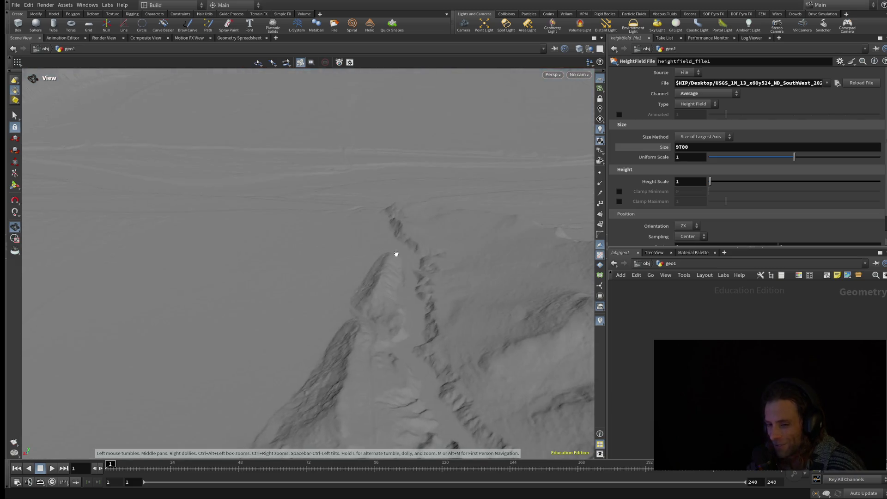
{"action": "mouse_move", "coordinate": [477, 231]}
{"action": "left_mouse_down"}
{"action": "mouse_move", "coordinate": [537, 197]}
{"action": "mouse_move", "coordinate": [313, 210]}
{"action": "mouse_move", "coordinate": [416, 155]}
{"action": "left_mouse_up"}
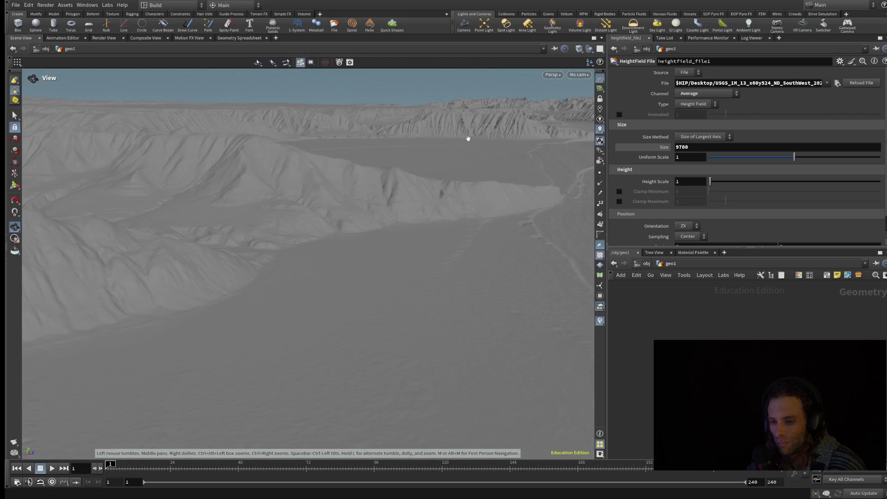
{"action": "mouse_move", "coordinate": [467, 139]}
{"action": "left_mouse_down"}
{"action": "mouse_move", "coordinate": [498, 141]}
{"action": "mouse_move", "coordinate": [499, 132]}
{"action": "mouse_move", "coordinate": [493, 122]}
{"action": "mouse_move", "coordinate": [449, 234]}
{"action": "mouse_move", "coordinate": [357, 246]}
{"action": "mouse_move", "coordinate": [443, 224]}
{"action": "mouse_move", "coordinate": [469, 242]}
{"action": "left_mouse_up"}
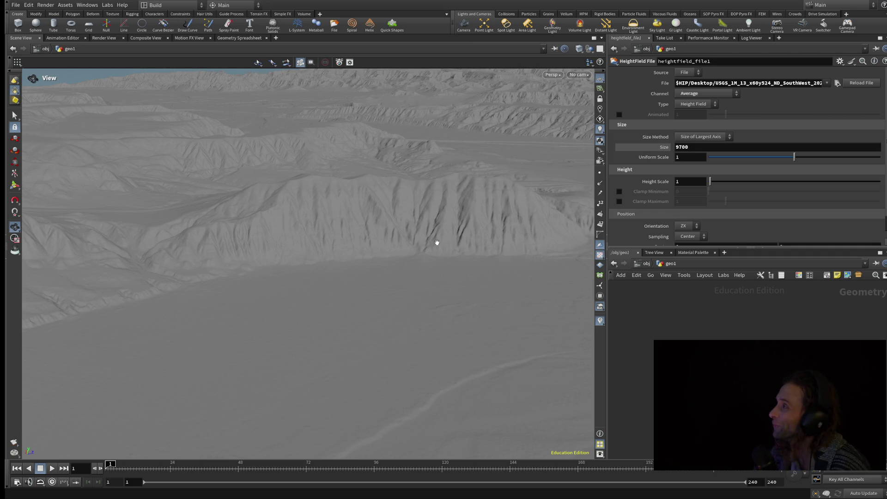
Orbit down to a low angle over the valley floor and move toward the canyon cutting through it.
{"action": "mouse_move", "coordinate": [460, 250]}
{"action": "left_mouse_down"}
{"action": "mouse_move", "coordinate": [437, 257]}
{"action": "mouse_move", "coordinate": [430, 236]}
{"action": "mouse_move", "coordinate": [448, 252]}
{"action": "mouse_move", "coordinate": [352, 239]}
{"action": "mouse_move", "coordinate": [256, 246]}
{"action": "mouse_move", "coordinate": [239, 243]}
{"action": "mouse_move", "coordinate": [235, 230]}
{"action": "mouse_move", "coordinate": [326, 240]}
{"action": "mouse_move", "coordinate": [419, 234]}
{"action": "mouse_move", "coordinate": [205, 271]}
{"action": "mouse_move", "coordinate": [149, 243]}
{"action": "mouse_move", "coordinate": [149, 267]}
{"action": "mouse_move", "coordinate": [133, 295]}
{"action": "left_mouse_up"}
{"action": "mouse_move", "coordinate": [240, 338]}
{"action": "left_mouse_down"}
{"action": "mouse_move", "coordinate": [237, 312]}
{"action": "mouse_move", "coordinate": [222, 301]}
{"action": "mouse_move", "coordinate": [211, 315]}
{"action": "mouse_move", "coordinate": [287, 323]}
{"action": "mouse_move", "coordinate": [325, 347]}
{"action": "mouse_move", "coordinate": [379, 427]}
{"action": "mouse_move", "coordinate": [436, 410]}
{"action": "left_mouse_up"}
{"action": "left_click_drag", "start_coordinate": [506, 421], "coordinate": [509, 422]}
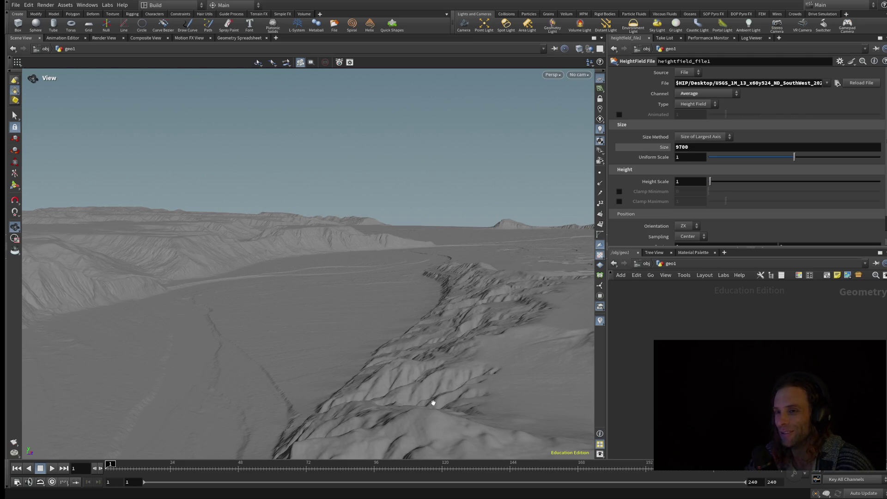
{"action": "mouse_move", "coordinate": [343, 334]}
{"action": "left_mouse_down"}
{"action": "mouse_move", "coordinate": [314, 337]}
{"action": "mouse_move", "coordinate": [436, 353]}
{"action": "mouse_move", "coordinate": [544, 336]}
{"action": "left_mouse_up"}
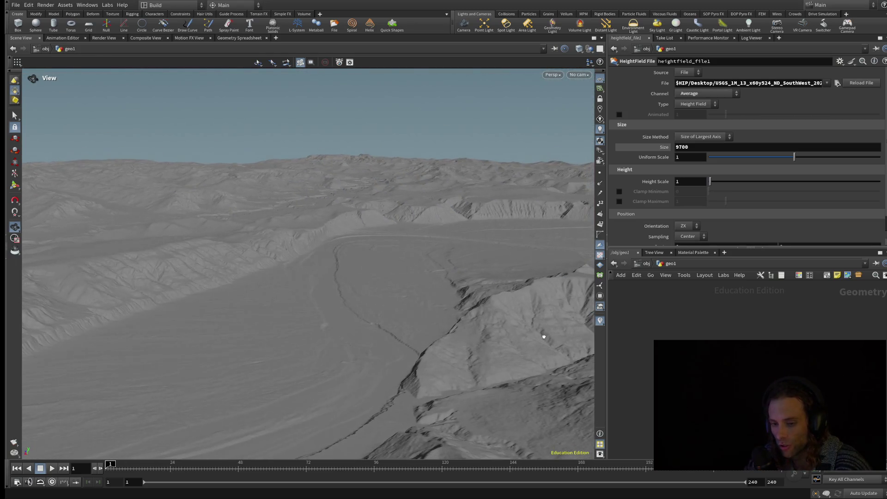
{"action": "mouse_move", "coordinate": [427, 352]}
{"action": "left_mouse_down"}
{"action": "mouse_move", "coordinate": [415, 360]}
{"action": "mouse_move", "coordinate": [421, 333]}
{"action": "left_mouse_up"}
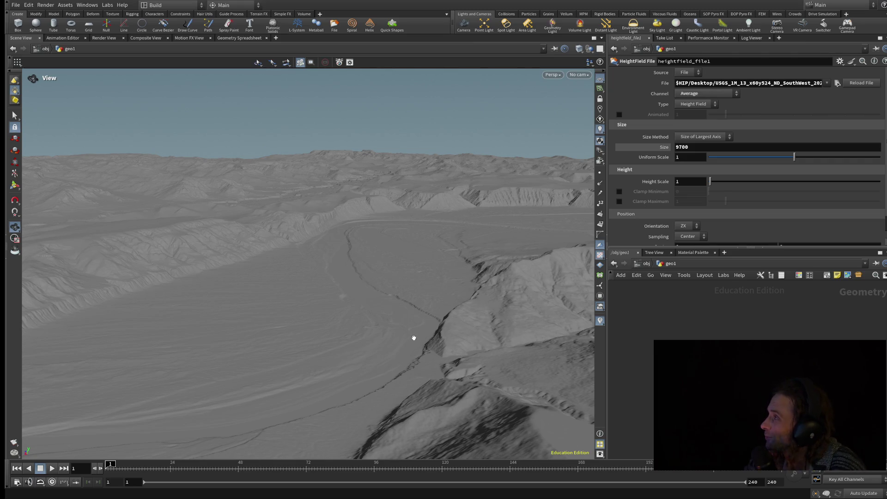
{"action": "scroll", "coordinate": [414, 341], "scroll_direction": "up", "scroll_amount": 4}
{"action": "scroll", "coordinate": [411, 340], "scroll_direction": "up", "scroll_amount": 4}
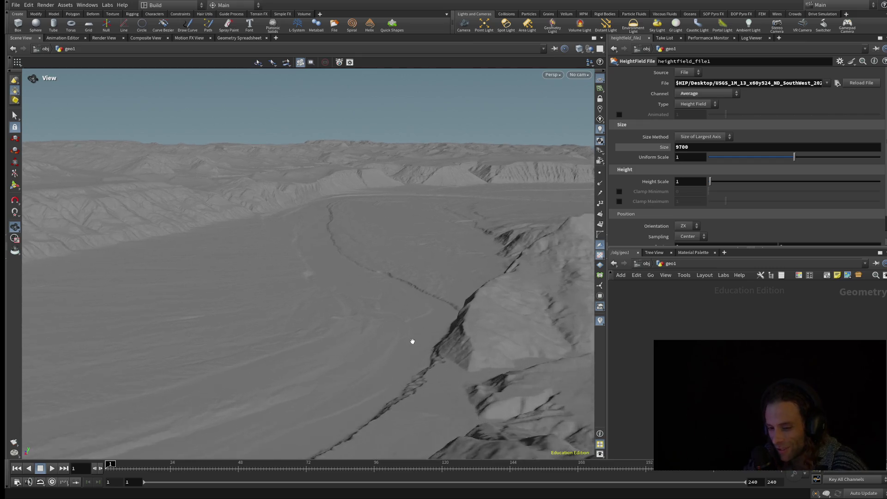
{"action": "scroll", "coordinate": [409, 341], "scroll_direction": "up", "scroll_amount": 3}
{"action": "scroll", "coordinate": [408, 341], "scroll_direction": "up", "scroll_amount": 2}
Look down from above and move the view in toward the canyon edge.
{"action": "mouse_move", "coordinate": [407, 341]}
{"action": "left_mouse_down"}
{"action": "mouse_move", "coordinate": [407, 360]}
{"action": "mouse_move", "coordinate": [405, 341]}
{"action": "left_mouse_up"}
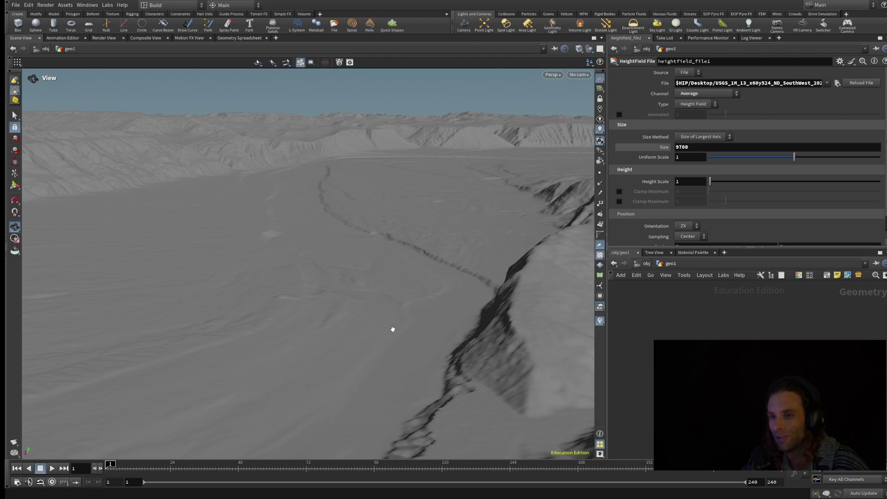
{"action": "right_click_drag", "start_coordinate": [392, 330], "coordinate": [391, 290]}
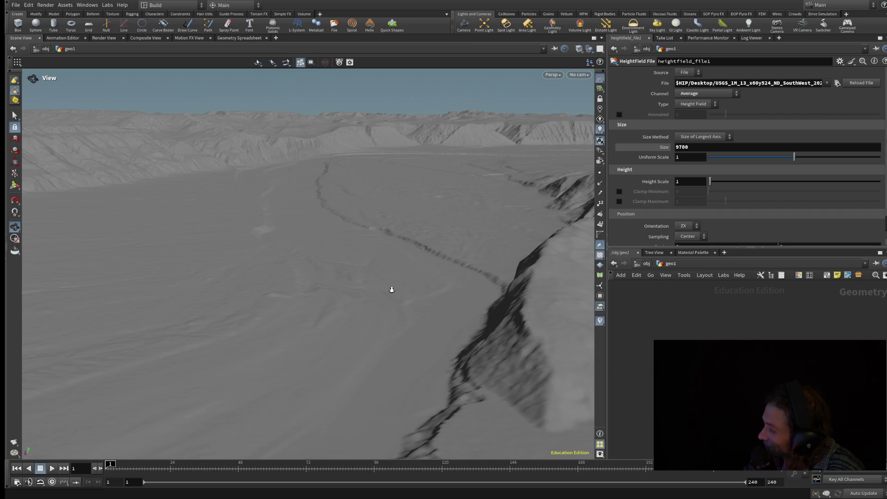
{"action": "mouse_move", "coordinate": [391, 292]}
{"action": "right_mouse_down"}
{"action": "mouse_move", "coordinate": [347, 187]}
{"action": "mouse_move", "coordinate": [326, 105]}
{"action": "right_mouse_up"}
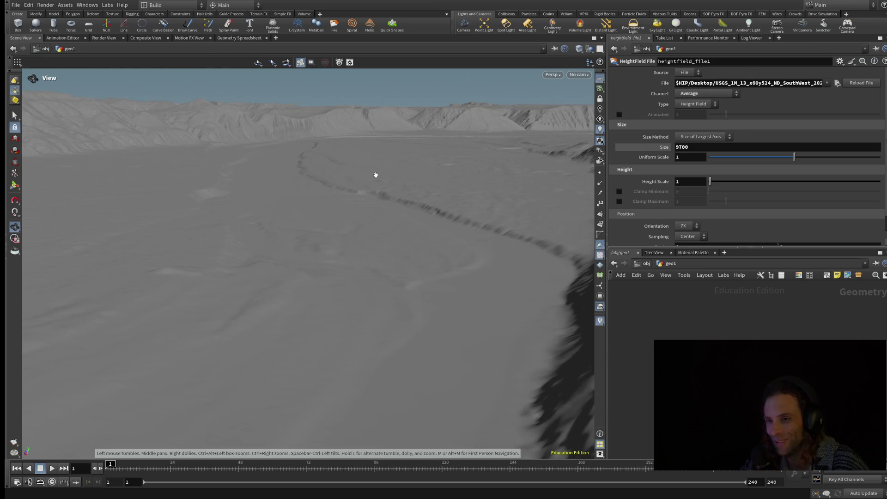
Turn away from the canyon shadow and back toward the canyon wall, tilting over the surface.
{"action": "left_click_drag", "start_coordinate": [374, 175], "coordinate": [368, 131]}
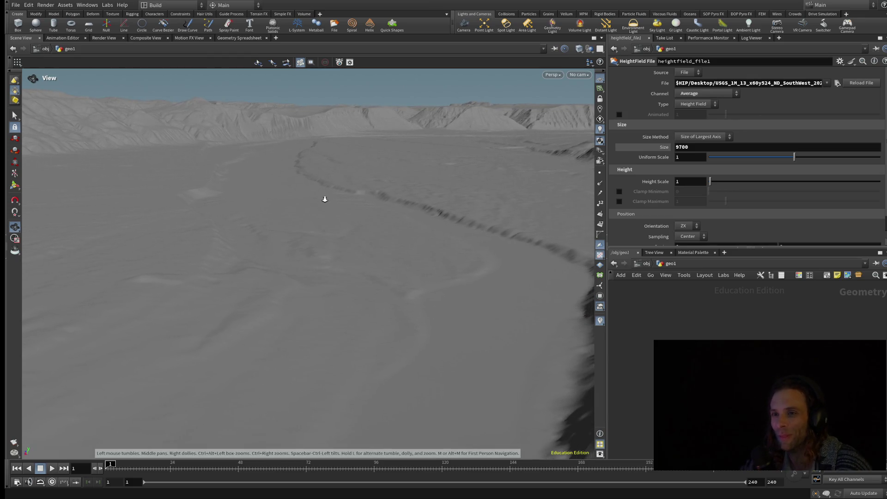
{"action": "mouse_move", "coordinate": [325, 187]}
{"action": "left_mouse_down"}
{"action": "mouse_move", "coordinate": [319, 207]}
{"action": "mouse_move", "coordinate": [357, 232]}
{"action": "mouse_move", "coordinate": [349, 275]}
{"action": "mouse_move", "coordinate": [264, 184]}
{"action": "mouse_move", "coordinate": [200, 147]}
{"action": "left_mouse_up"}
{"action": "left_click_drag", "start_coordinate": [240, 257], "coordinate": [238, 242]}
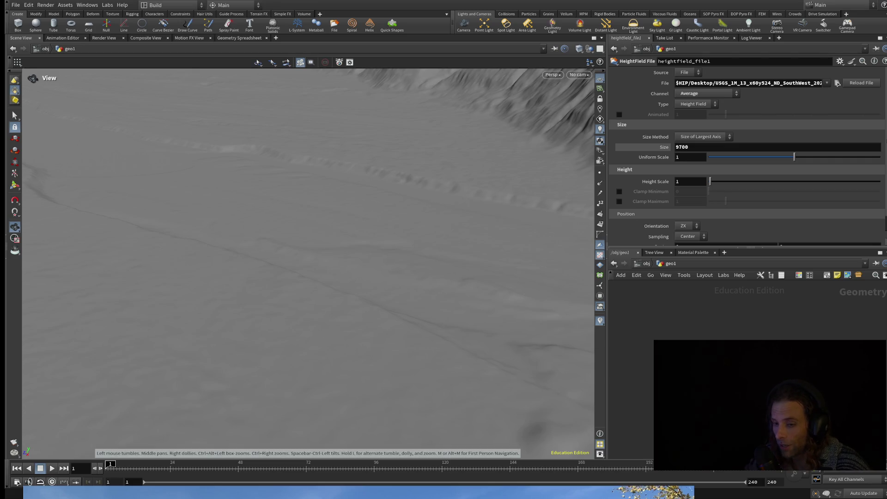
Pull back to a wider top-down view of the whole heightfield tile.
{"action": "mouse_move", "coordinate": [365, 254]}
{"action": "left_mouse_down"}
{"action": "mouse_move", "coordinate": [434, 235]}
{"action": "mouse_move", "coordinate": [469, 187]}
{"action": "left_mouse_up"}
{"action": "scroll", "coordinate": [365, 254], "scroll_direction": "down", "scroll_amount": 5}
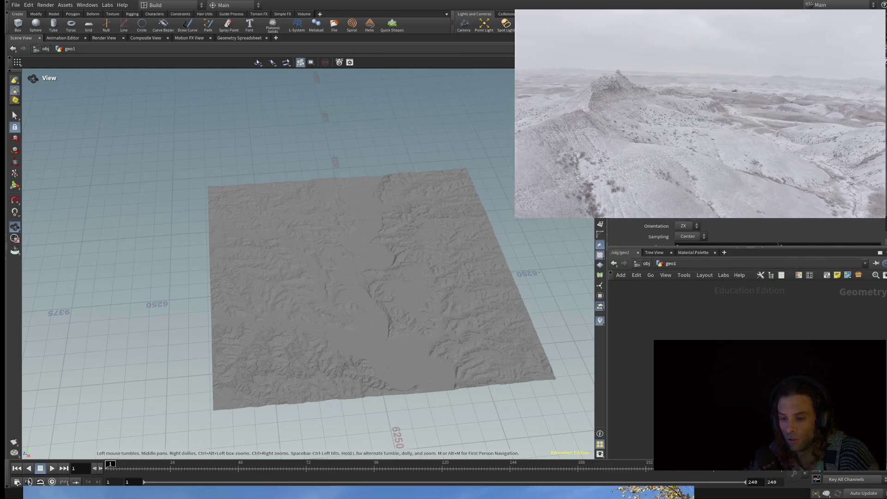
{"action": "scroll", "coordinate": [388, 298], "scroll_direction": "up", "scroll_amount": 3}
{"action": "scroll", "coordinate": [388, 298], "scroll_direction": "up", "scroll_amount": 3}
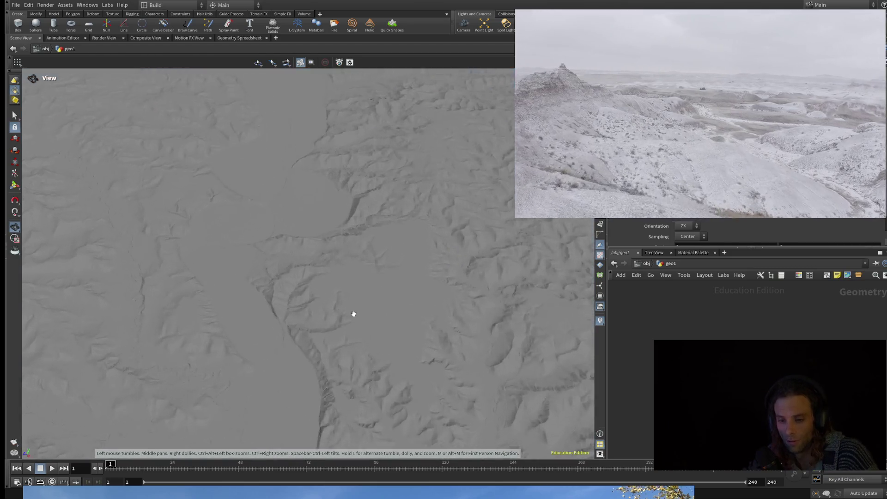
{"action": "scroll", "coordinate": [360, 312], "scroll_direction": "up", "scroll_amount": 2}
Orbit to a low, edge-on side view of the terrain's rugged edge.
{"action": "mouse_move", "coordinate": [456, 313]}
{"action": "left_mouse_down"}
{"action": "mouse_move", "coordinate": [578, 228]}
{"action": "mouse_move", "coordinate": [451, 304]}
{"action": "mouse_move", "coordinate": [472, 315]}
{"action": "mouse_move", "coordinate": [509, 294]}
{"action": "mouse_move", "coordinate": [466, 348]}
{"action": "mouse_move", "coordinate": [347, 292]}
{"action": "mouse_move", "coordinate": [326, 330]}
{"action": "mouse_move", "coordinate": [278, 275]}
{"action": "left_mouse_up"}
{"action": "mouse_move", "coordinate": [352, 275]}
{"action": "left_mouse_down"}
{"action": "mouse_move", "coordinate": [253, 249]}
{"action": "mouse_move", "coordinate": [246, 239]}
{"action": "mouse_move", "coordinate": [201, 263]}
{"action": "mouse_move", "coordinate": [312, 308]}
{"action": "mouse_move", "coordinate": [455, 273]}
{"action": "mouse_move", "coordinate": [374, 326]}
{"action": "left_mouse_up"}
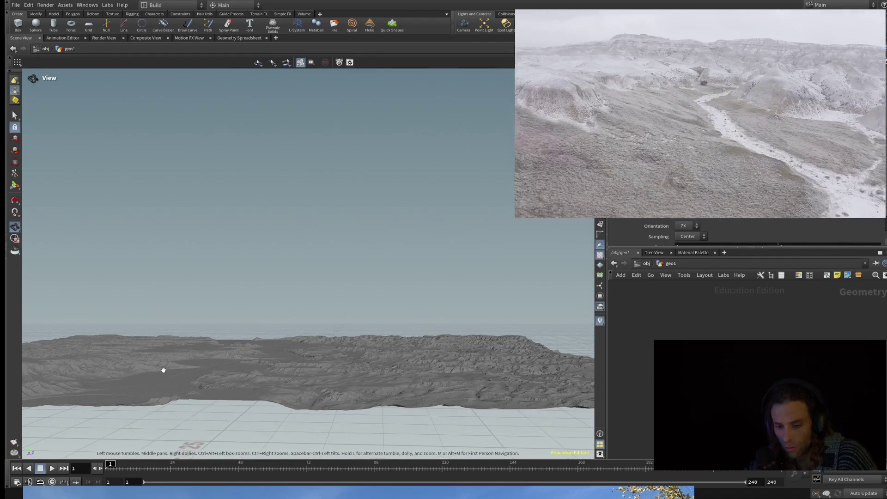
{"action": "middle_click_drag", "start_coordinate": [216, 363], "coordinate": [152, 372]}
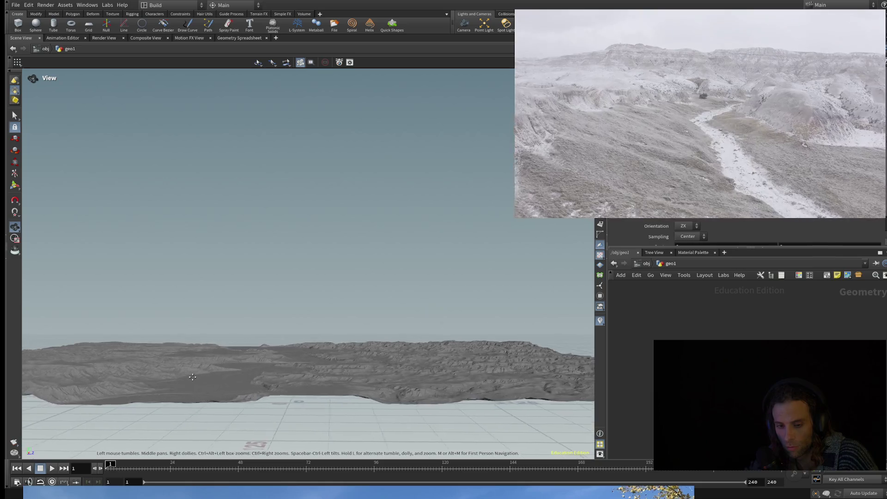
{"action": "scroll", "coordinate": [236, 367], "scroll_direction": "up", "scroll_amount": 5}
{"action": "scroll", "coordinate": [263, 363], "scroll_direction": "up", "scroll_amount": 5}
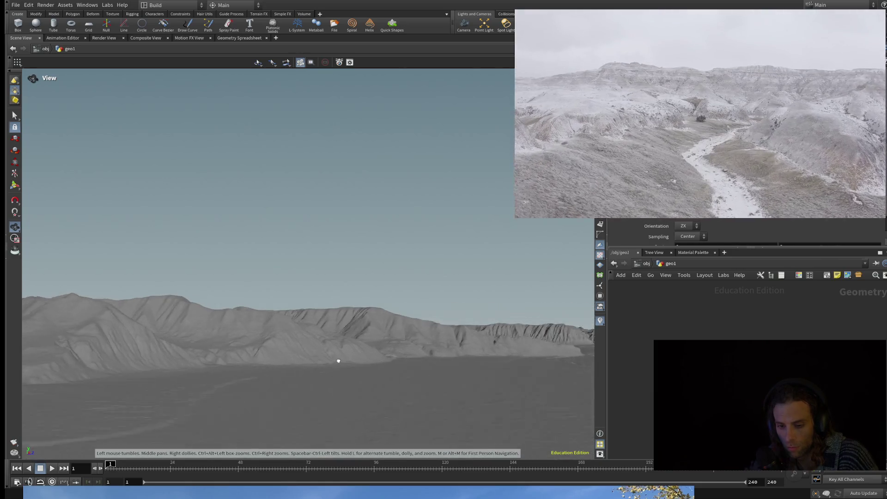
Turn the ground-level view across the mountain ridges.
{"action": "mouse_move", "coordinate": [338, 361]}
{"action": "left_mouse_down"}
{"action": "mouse_move", "coordinate": [393, 356]}
{"action": "mouse_move", "coordinate": [373, 355]}
{"action": "left_mouse_up"}
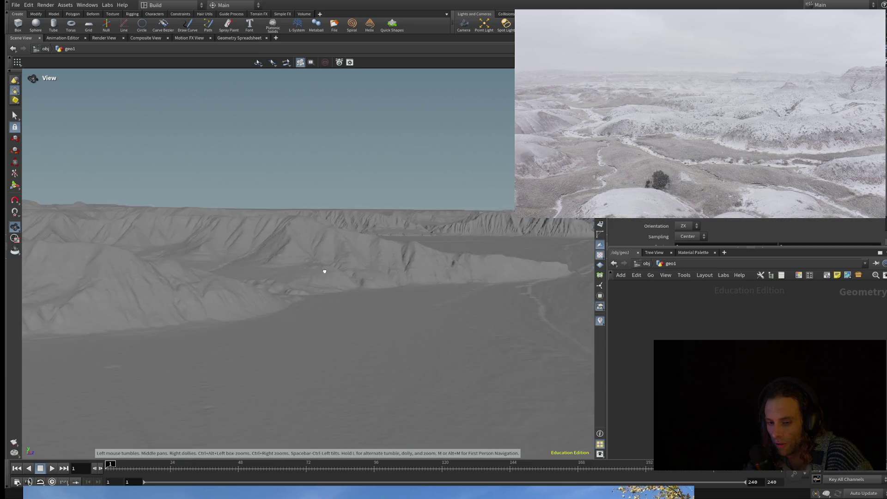
Tilt and shift the view over the foreground, then rotate toward and around the large mountain ridge.
{"action": "mouse_move", "coordinate": [376, 198]}
{"action": "left_mouse_down"}
{"action": "mouse_move", "coordinate": [325, 269]}
{"action": "mouse_move", "coordinate": [344, 322]}
{"action": "mouse_move", "coordinate": [455, 286]}
{"action": "mouse_move", "coordinate": [467, 300]}
{"action": "mouse_move", "coordinate": [262, 313]}
{"action": "mouse_move", "coordinate": [450, 297]}
{"action": "mouse_move", "coordinate": [430, 296]}
{"action": "mouse_move", "coordinate": [456, 308]}
{"action": "left_mouse_up"}
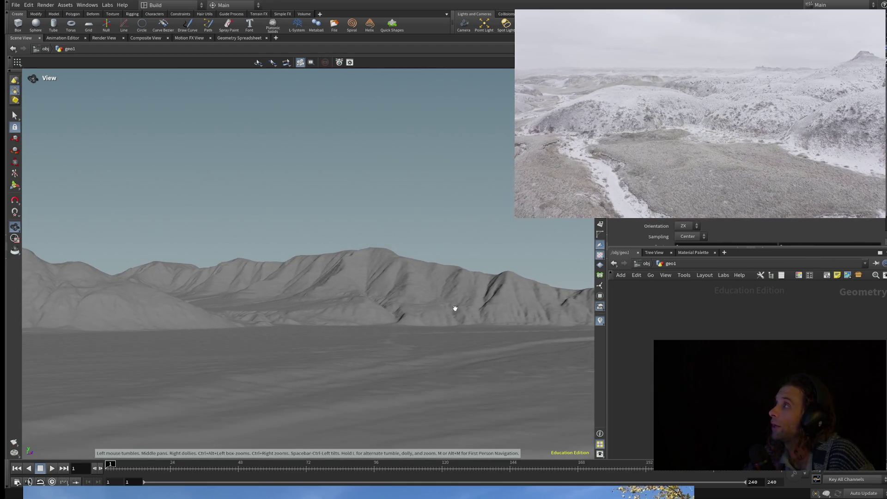
{"action": "mouse_move", "coordinate": [418, 298]}
{"action": "left_mouse_down"}
{"action": "mouse_move", "coordinate": [416, 318]}
{"action": "mouse_move", "coordinate": [434, 288]}
{"action": "left_mouse_up"}
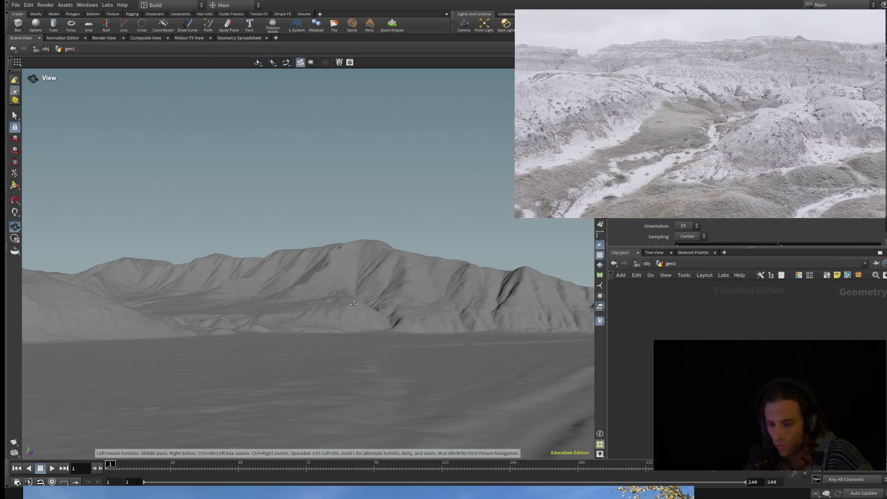
{"action": "left_click_drag", "start_coordinate": [353, 303], "coordinate": [356, 282]}
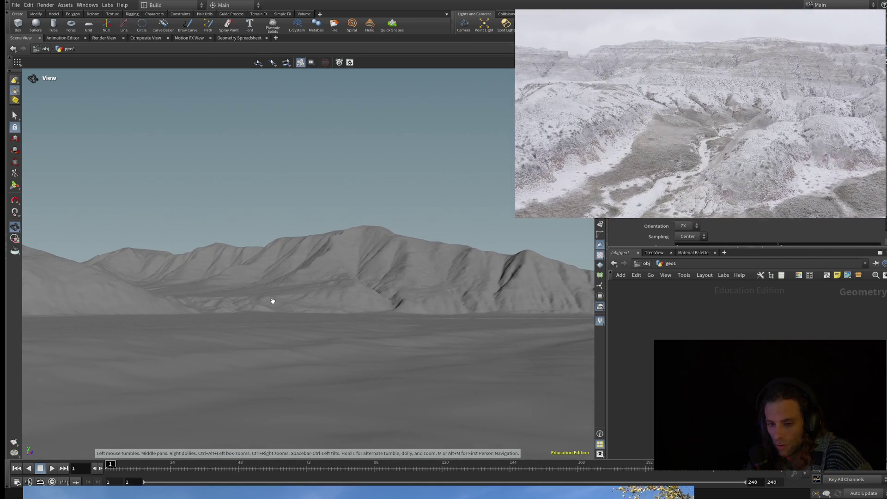
{"action": "mouse_move", "coordinate": [273, 301]}
{"action": "left_mouse_down"}
{"action": "mouse_move", "coordinate": [259, 306]}
{"action": "mouse_move", "coordinate": [132, 104]}
{"action": "left_mouse_up"}
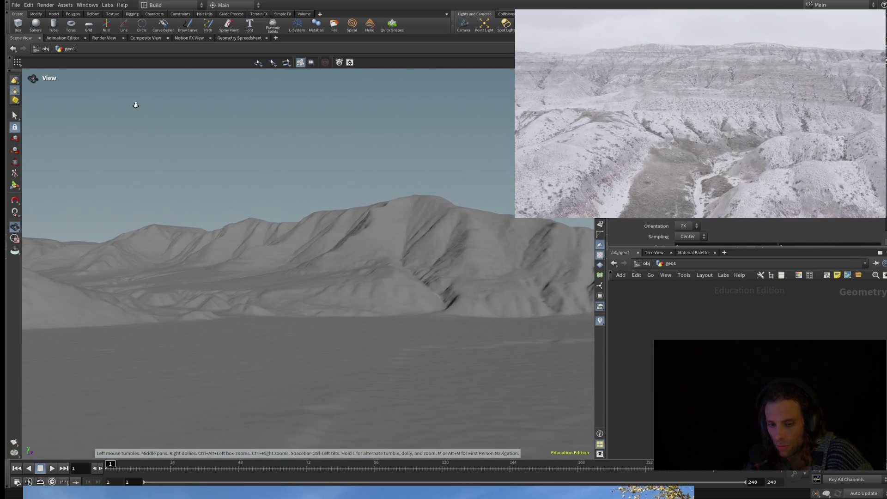
{"action": "left_click_drag", "start_coordinate": [368, 239], "coordinate": [442, 275]}
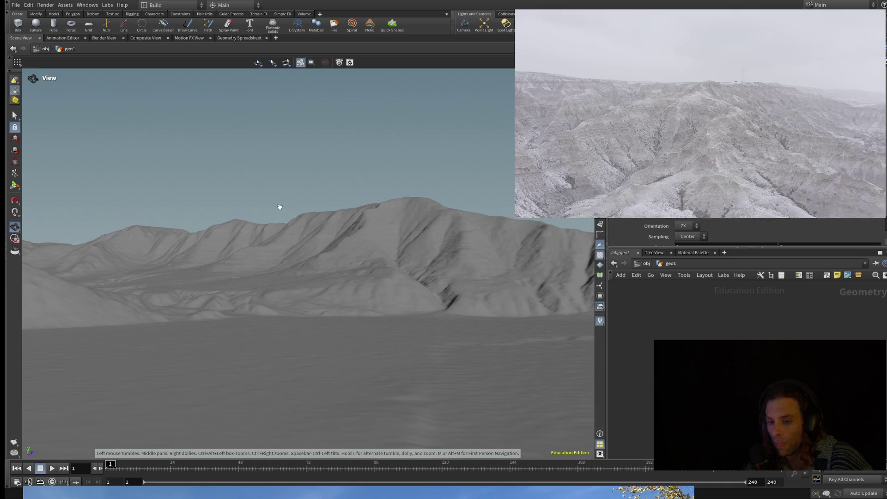
Orbit around the mountain ridge and widen the Houdini 3D view pane before switching to Unreal.
{"action": "mouse_move", "coordinate": [360, 250]}
{"action": "left_mouse_down"}
{"action": "mouse_move", "coordinate": [389, 246]}
{"action": "mouse_move", "coordinate": [386, 235]}
{"action": "left_mouse_up"}
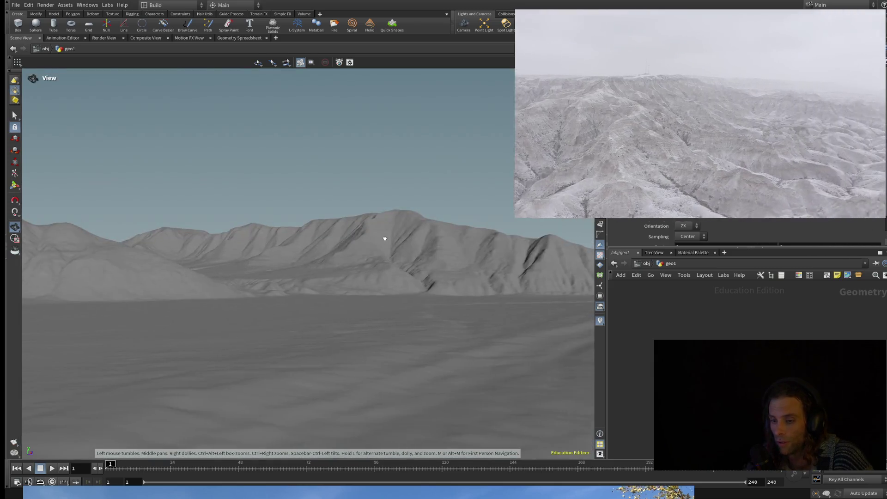
{"action": "left_click_drag", "start_coordinate": [596, 277], "coordinate": [701, 278]}
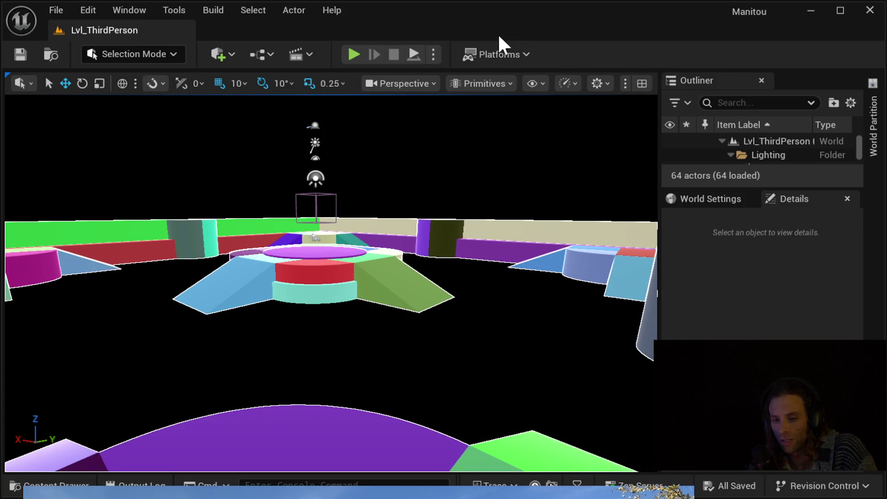
Restore the Unreal editor window to a smaller size, then maximize it again.
{"action": "double_click", "coordinate": [584, 13]}
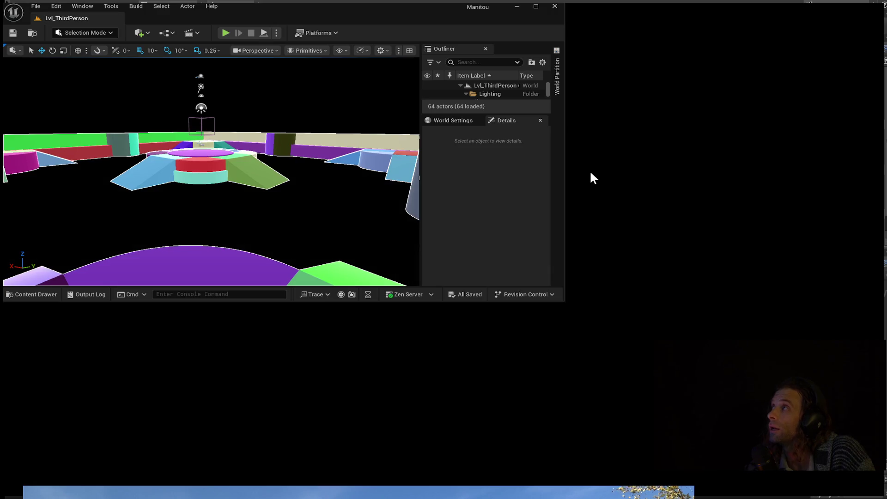
{"action": "key", "text": "super+Up"}
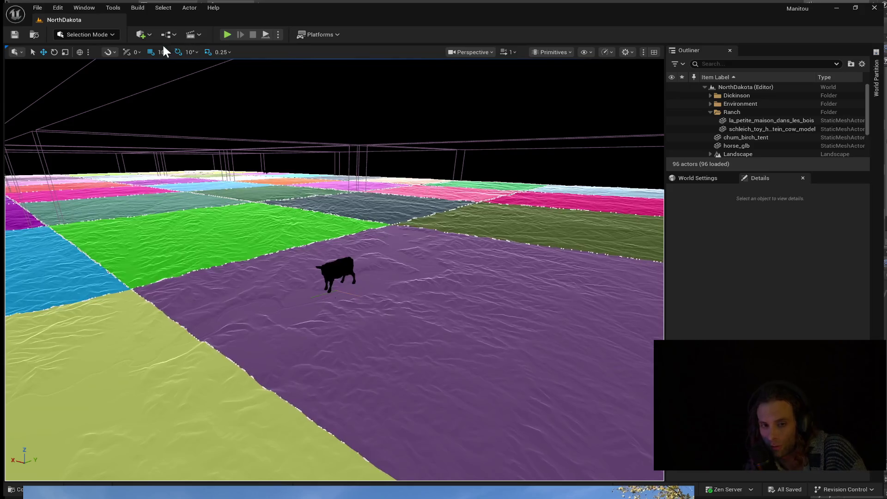
Enter Landscape Mode (Shift+2) on the NorthDakota terrain and widen the 3D viewport.
{"action": "right_click_drag", "start_coordinate": [416, 208], "coordinate": [388, 207]}
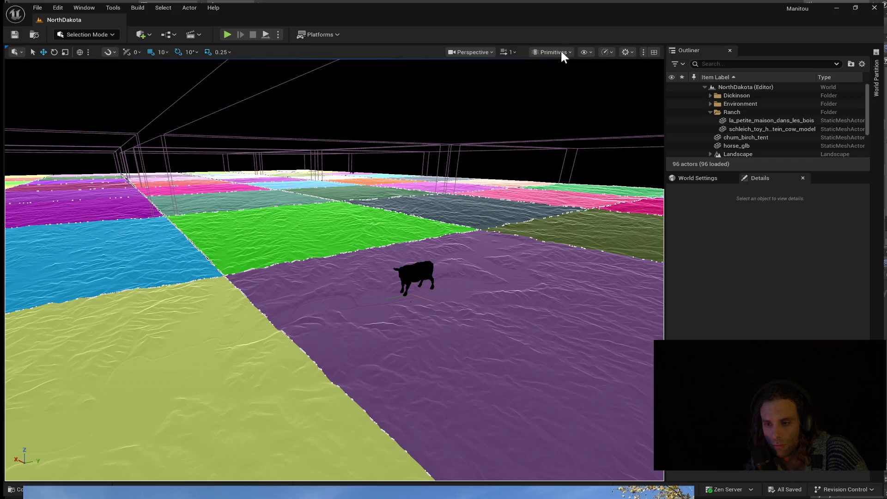
{"action": "key", "text": "shift+2"}
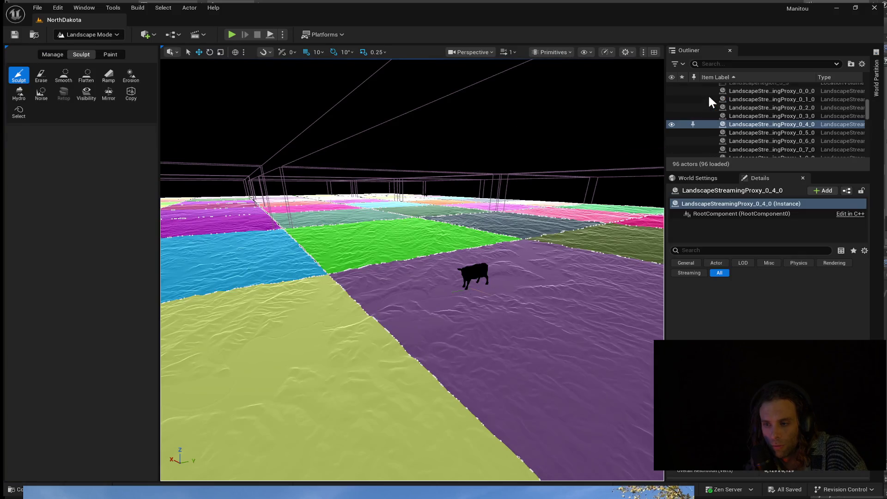
{"action": "scroll", "coordinate": [706, 119], "scroll_direction": "up", "scroll_amount": 5}
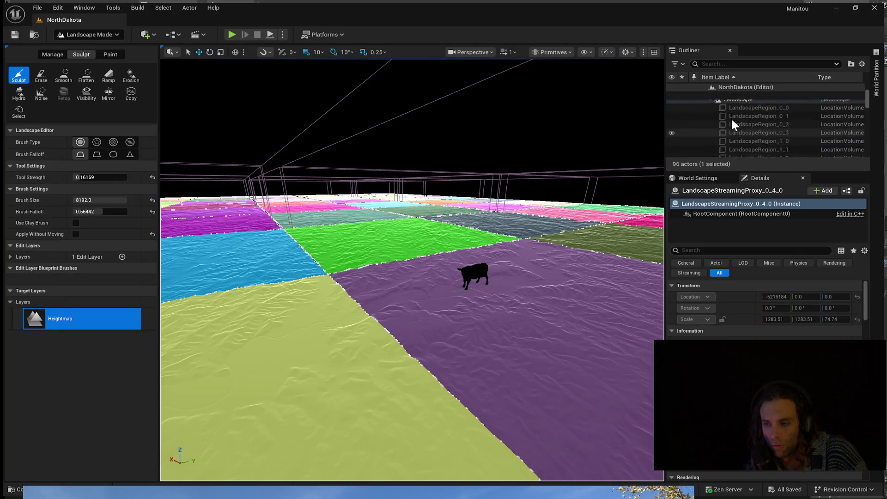
{"action": "scroll", "coordinate": [724, 140], "scroll_direction": "down", "scroll_amount": 2}
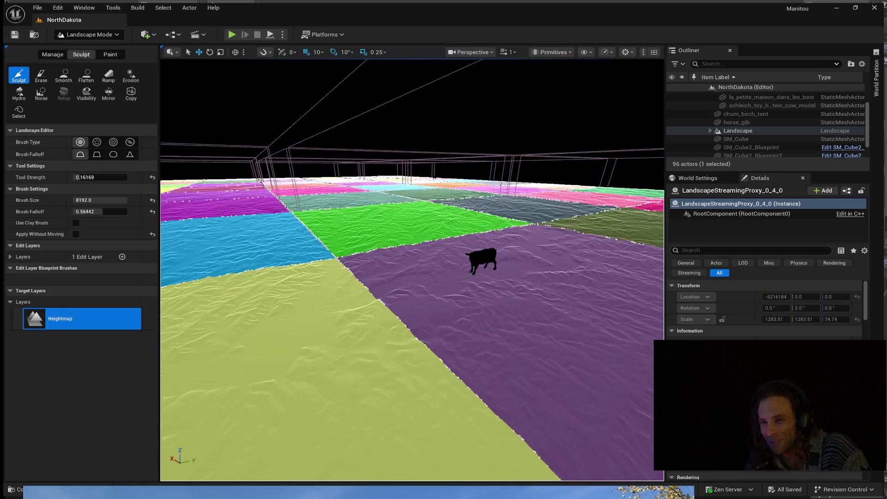
{"action": "scroll", "coordinate": [449, 228], "scroll_direction": "up", "scroll_amount": 3}
{"action": "right_click_drag", "start_coordinate": [443, 263], "coordinate": [416, 278]}
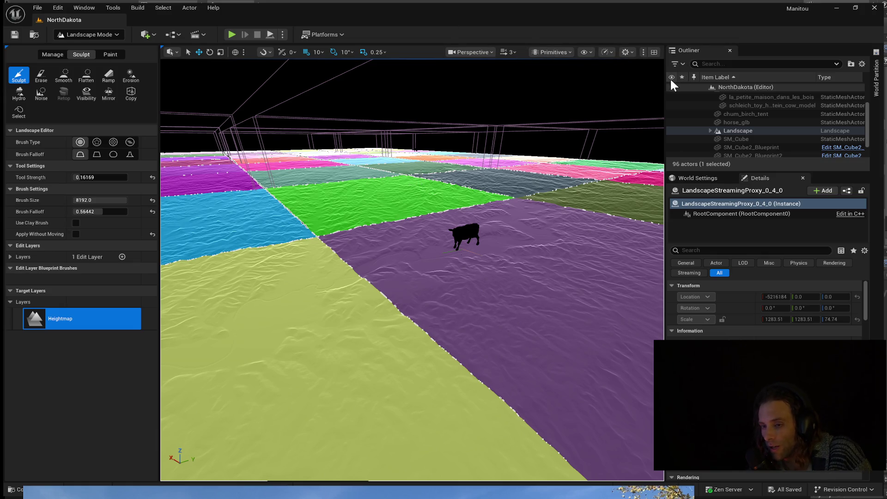
{"action": "left_click_drag", "start_coordinate": [665, 84], "coordinate": [706, 86]}
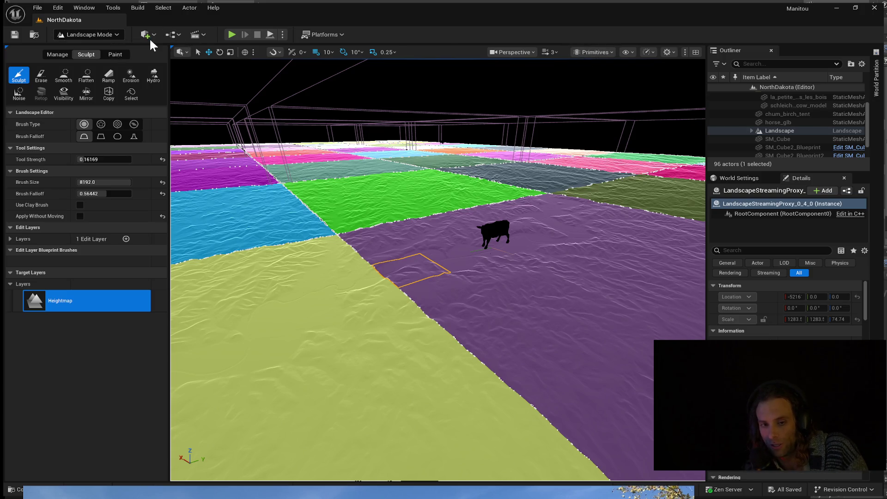
Return to Selection Mode (Shift+1) and set the viewport to Lit, pulling back to the horizon.
{"action": "key", "text": "shift+1"}
{"action": "right_click_drag", "start_coordinate": [444, 229], "coordinate": [475, 198]}
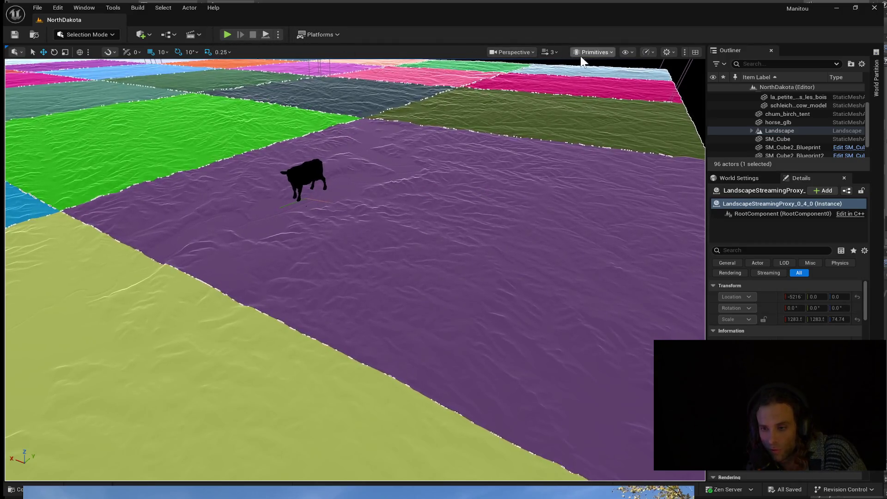
{"action": "left_click", "coordinate": [696, 50]}
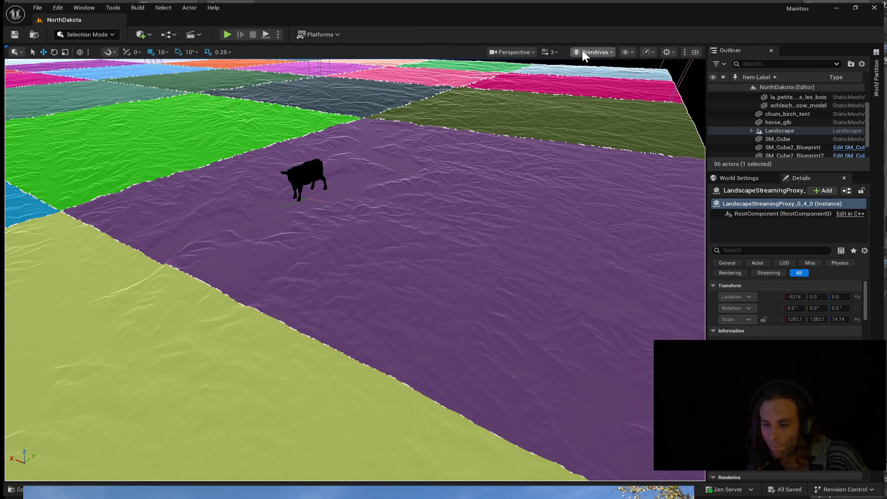
{"action": "key", "text": "alt+4"}
{"action": "mouse_move", "coordinate": [521, 117]}
{"action": "right_mouse_down"}
{"action": "mouse_move", "coordinate": [416, 208]}
{"action": "mouse_move", "coordinate": [416, 173]}
{"action": "mouse_move", "coordinate": [389, 207]}
{"action": "mouse_move", "coordinate": [388, 236]}
{"action": "mouse_move", "coordinate": [347, 263]}
{"action": "right_mouse_up"}
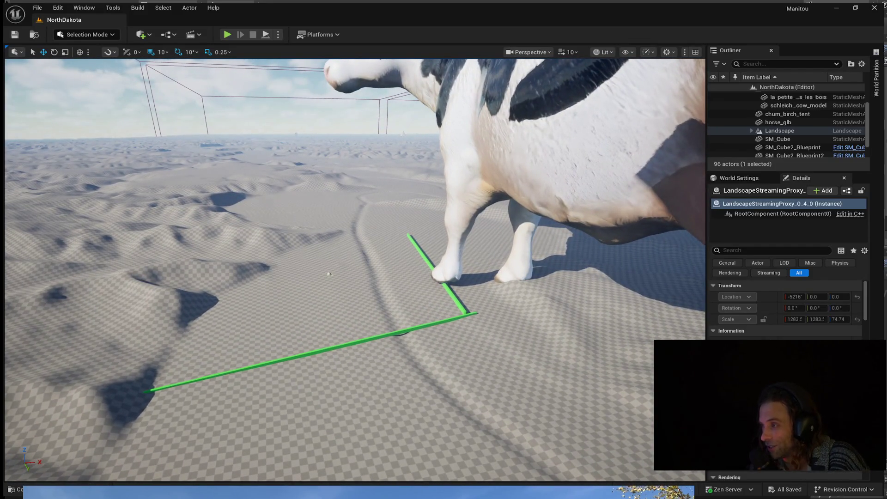
{"action": "scroll", "coordinate": [329, 273], "scroll_direction": "down", "scroll_amount": 1}
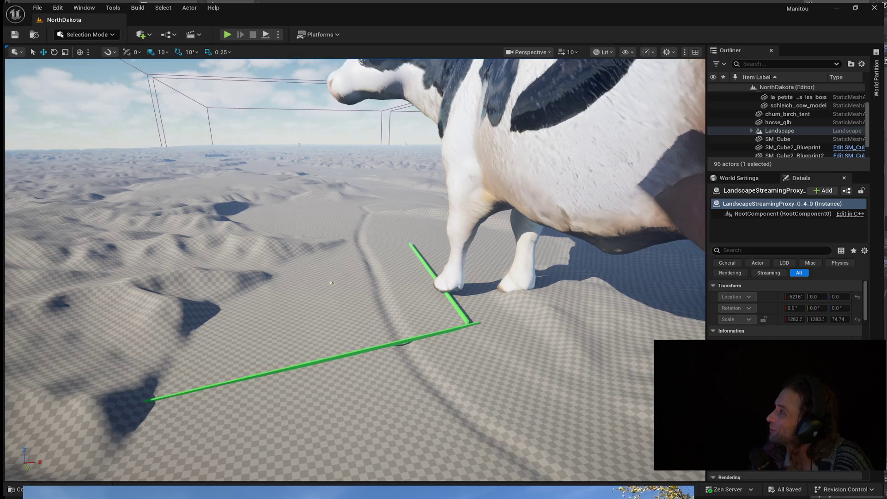
Deselect everything near the cow and start Play In Editor (Alt+P).
{"action": "mouse_move", "coordinate": [331, 282]}
{"action": "right_mouse_down"}
{"action": "mouse_move", "coordinate": [393, 285]}
{"action": "mouse_move", "coordinate": [415, 262]}
{"action": "right_mouse_up"}
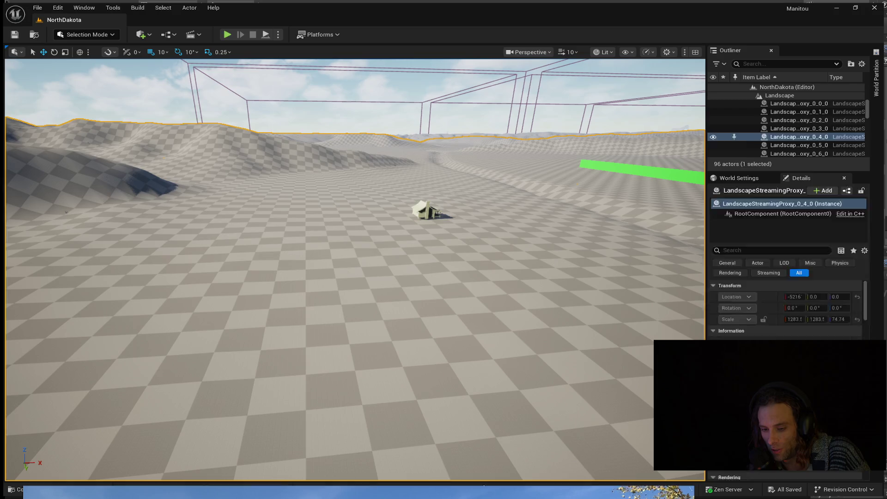
{"action": "key", "text": "Escape"}
{"action": "key", "text": "alt+p"}
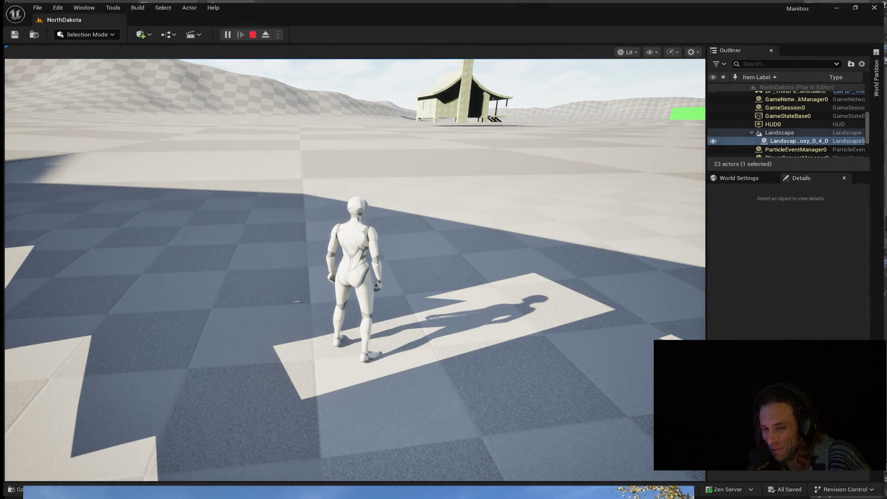
Run the character around the terrain with WASD, then end the play session with Escape.
{"action": "left_click", "coordinate": [288, 198]}
{"action": "key", "text": "w"}
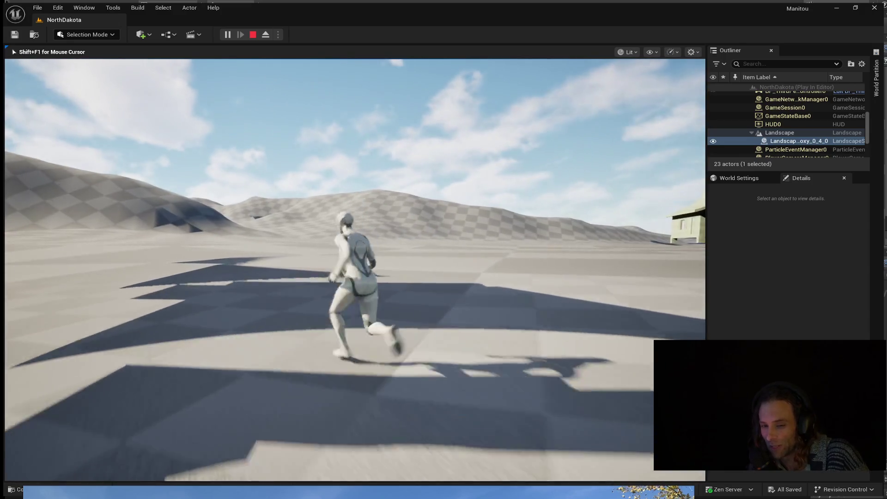
{"action": "key", "text": "w"}
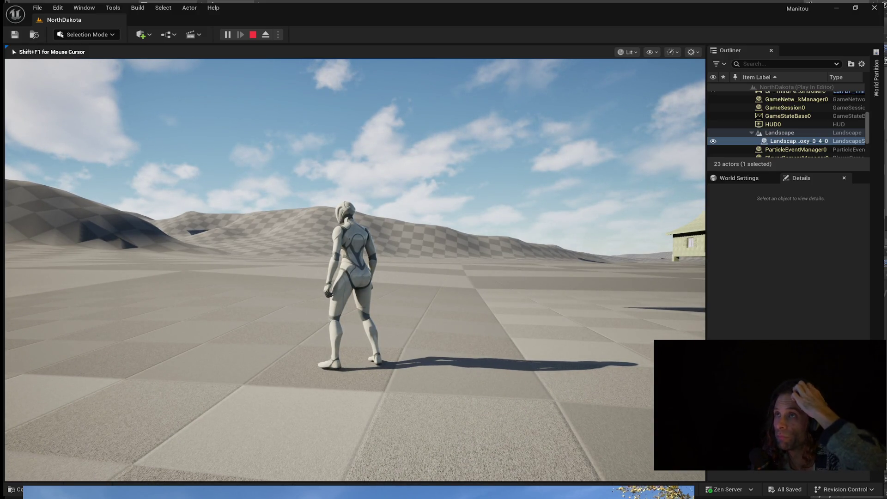
{"action": "key", "text": "d"}
{"action": "key", "text": "w"}
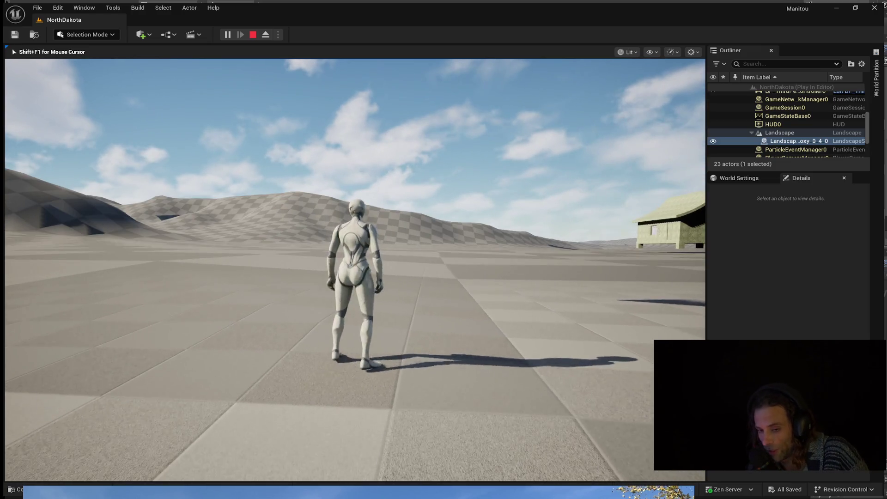
{"action": "key", "text": "a"}
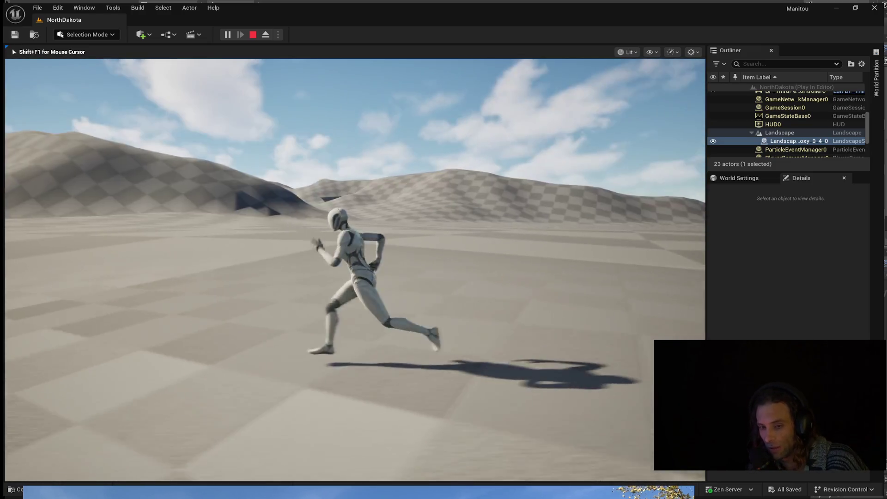
{"action": "key", "text": "w"}
{"action": "key", "text": "d"}
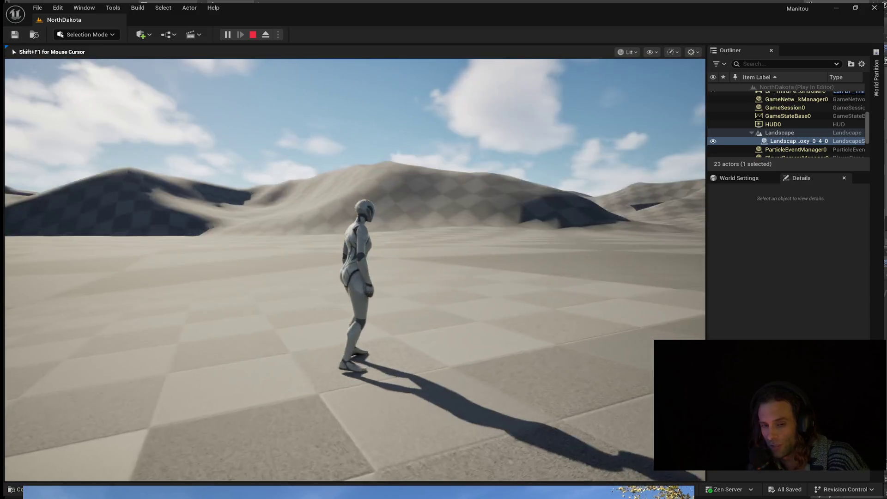
{"action": "left_click_drag", "start_coordinate": [347, 263], "coordinate": [361, 291]}
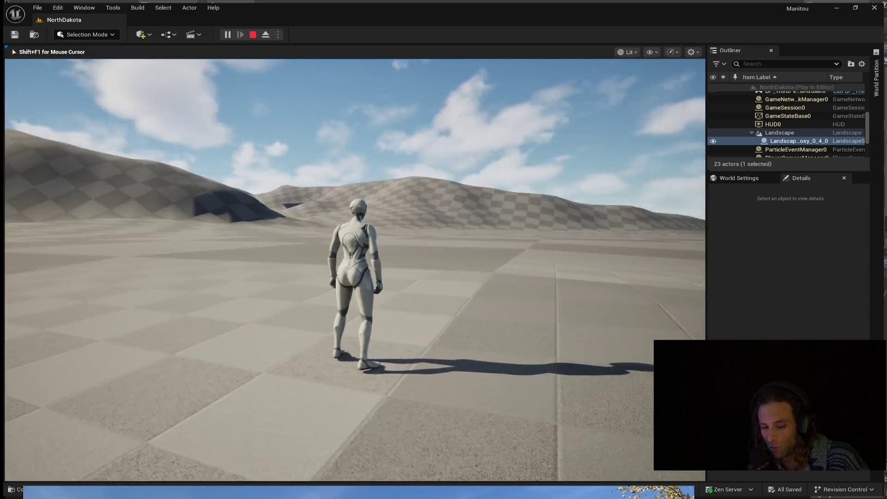
{"action": "key", "text": "Escape"}
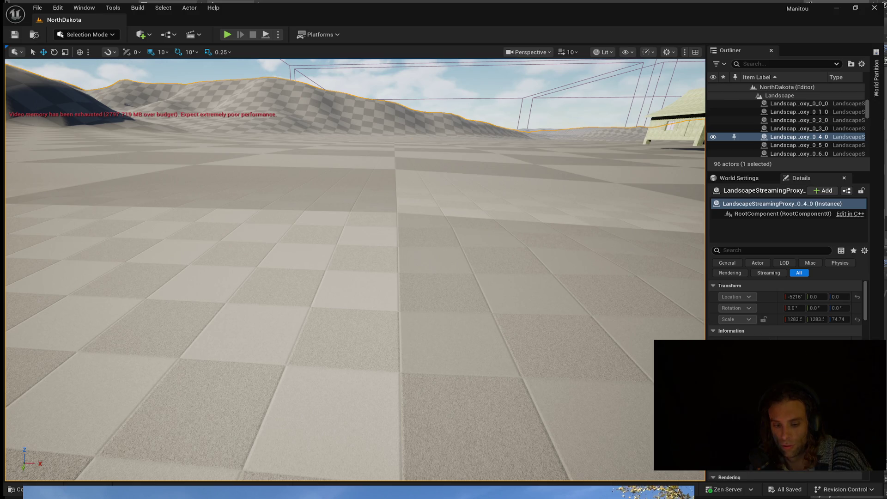
Tilt the ground-level view up across the checkered hills toward the sky.
{"action": "right_click_drag", "start_coordinate": [347, 277], "coordinate": [346, 173]}
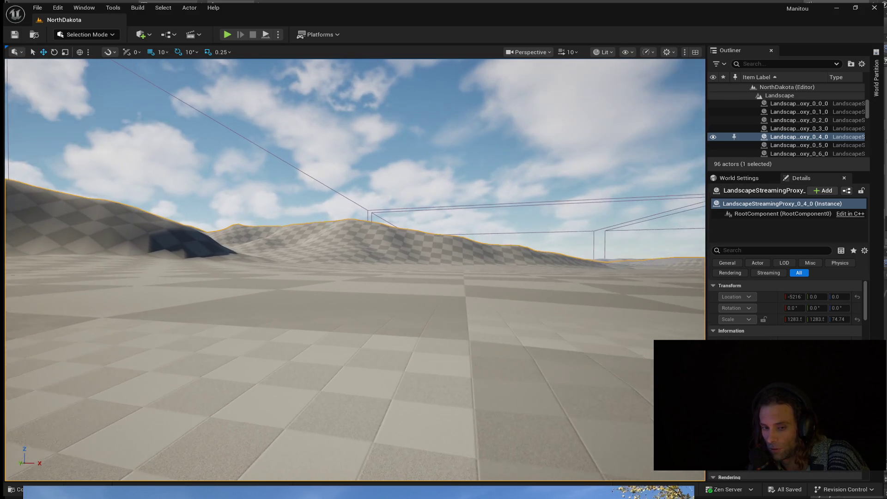
{"action": "right_click_drag", "start_coordinate": [122, 347], "coordinate": [138, 347]}
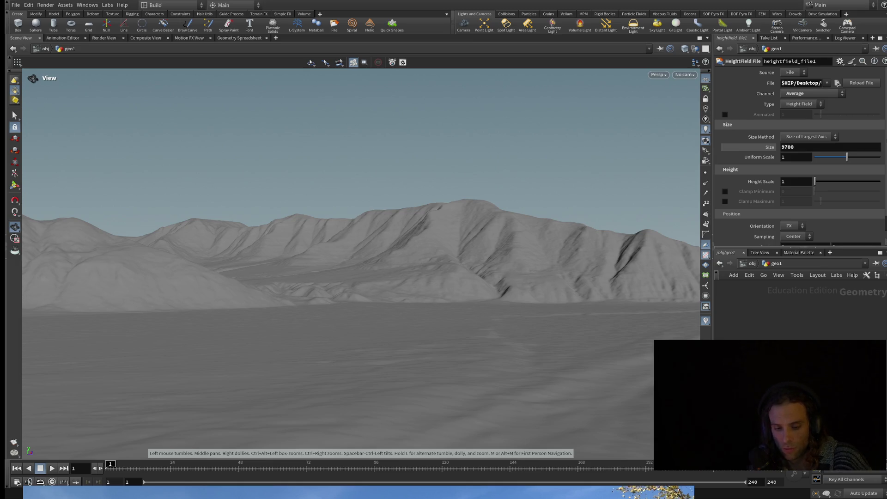
Tumble around the Houdini heightfield ridges, toggling wireframe on and back to shaded with W.
{"action": "right_click_drag", "start_coordinate": [281, 337], "coordinate": [280, 354]}
{"action": "left_click_drag", "start_coordinate": [287, 321], "coordinate": [327, 297]}
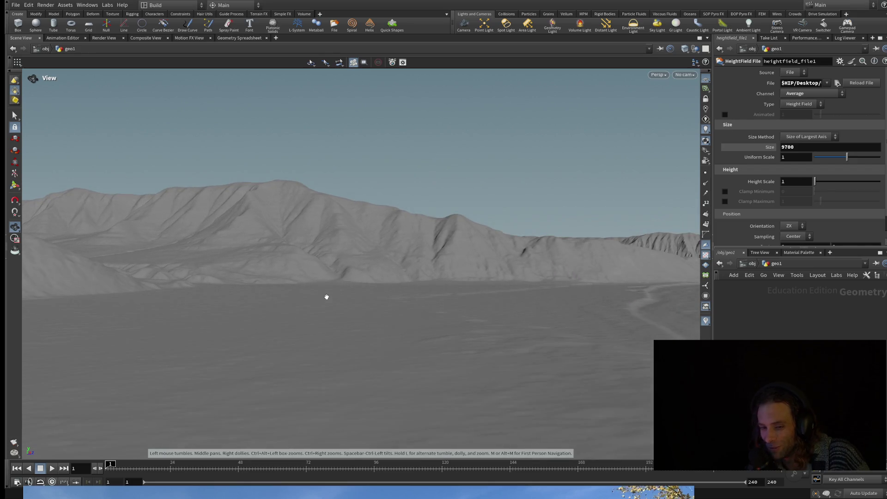
{"action": "key", "text": "w"}
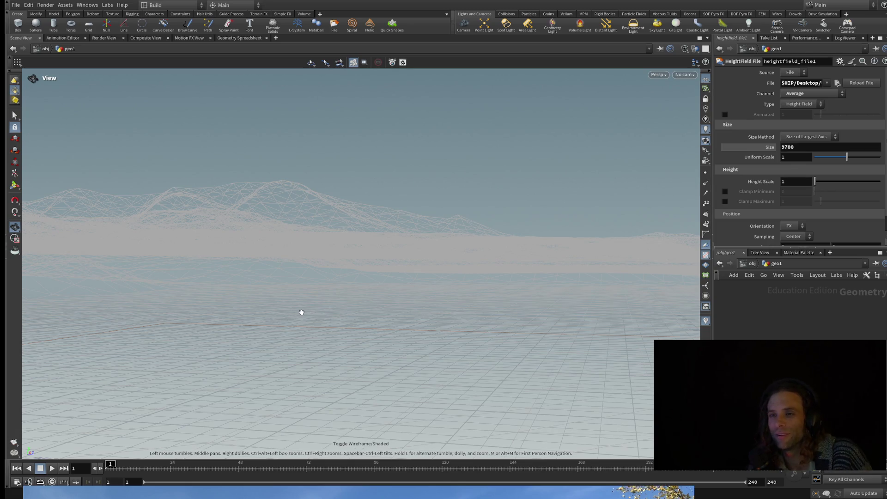
{"action": "left_click_drag", "start_coordinate": [301, 313], "coordinate": [300, 323]}
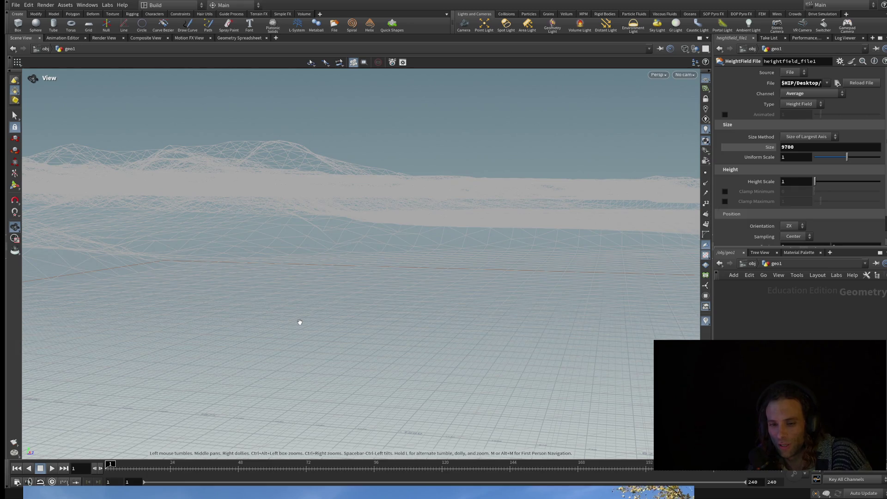
{"action": "key", "text": "w"}
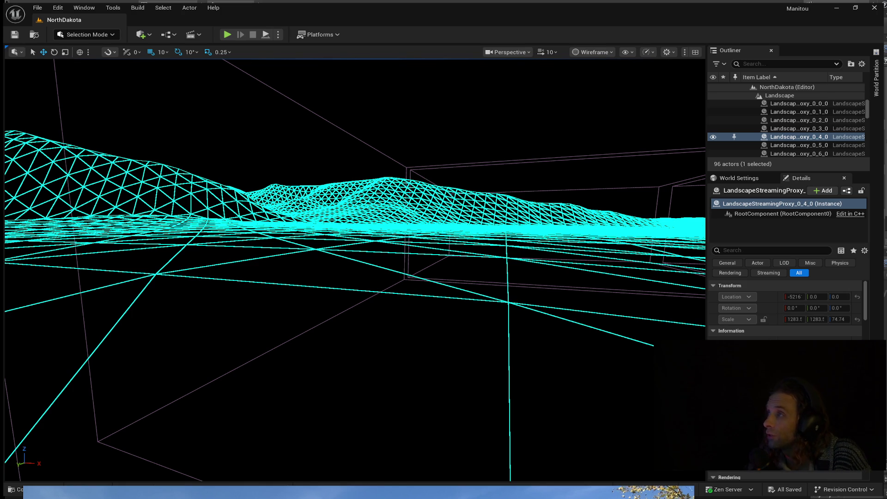
Fly down over the wireframe landscape and tilt onto its triangulated mesh.
{"action": "right_click_drag", "start_coordinate": [346, 242], "coordinate": [346, 139]}
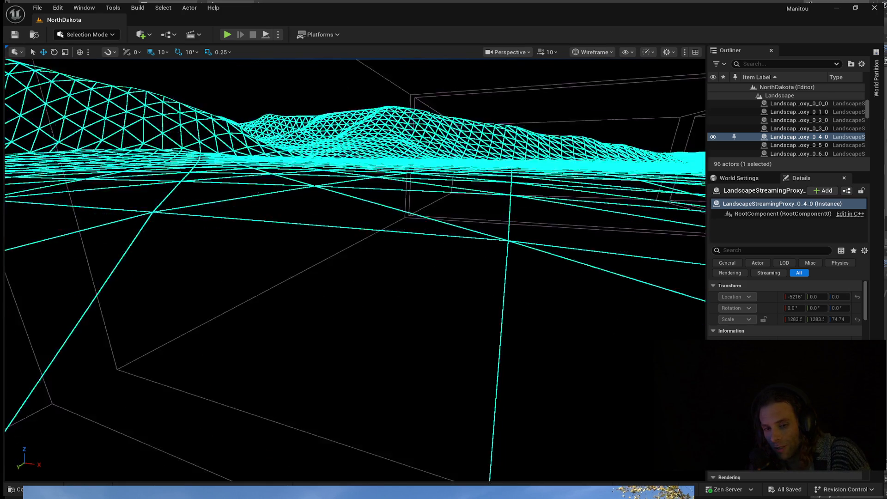
{"action": "right_click_drag", "start_coordinate": [346, 243], "coordinate": [347, 174]}
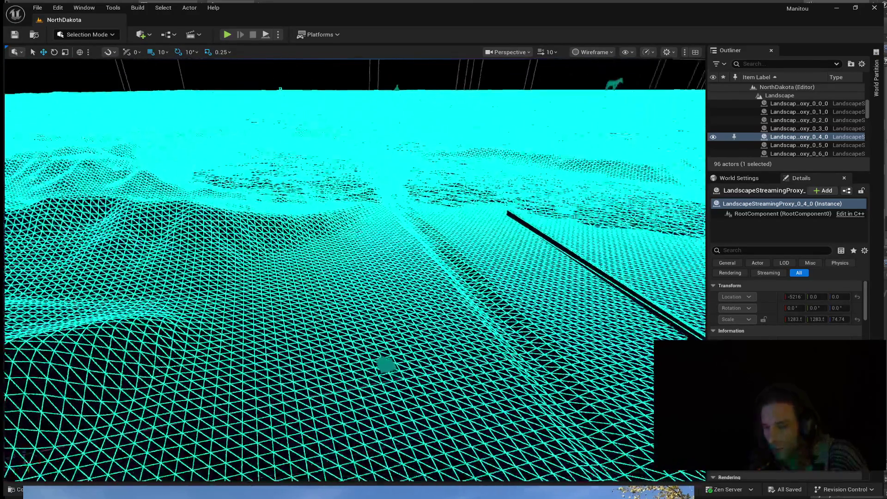
{"action": "right_click_drag", "start_coordinate": [346, 243], "coordinate": [347, 194]}
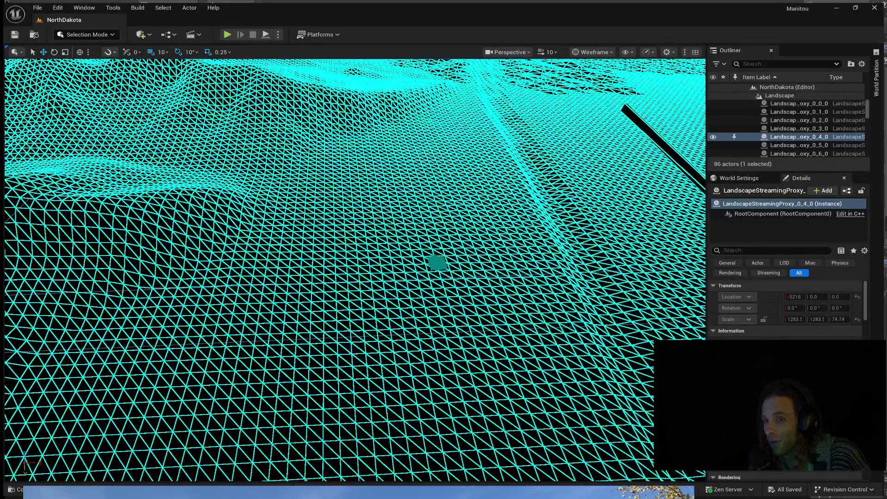
{"action": "right_click_drag", "start_coordinate": [346, 242], "coordinate": [333, 229]}
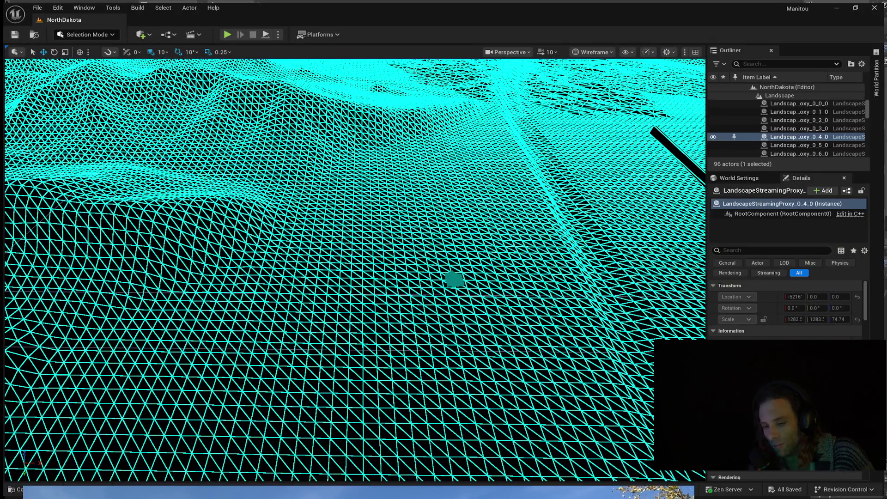
{"action": "mouse_move", "coordinate": [346, 243]}
{"action": "right_mouse_down"}
{"action": "mouse_move", "coordinate": [346, 291]}
{"action": "mouse_move", "coordinate": [292, 209]}
{"action": "right_mouse_up"}
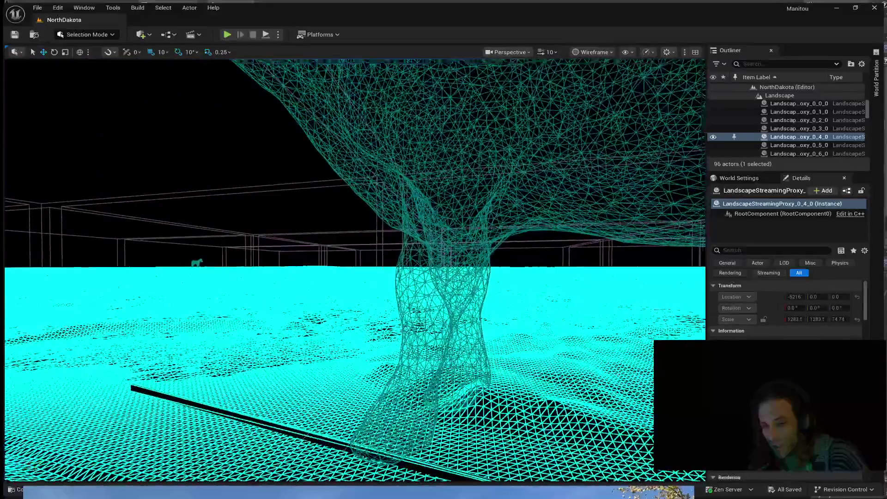
Orbit the cow model, then rise above the wireframe terrain to see its edge.
{"action": "right_click_drag", "start_coordinate": [346, 242], "coordinate": [388, 208]}
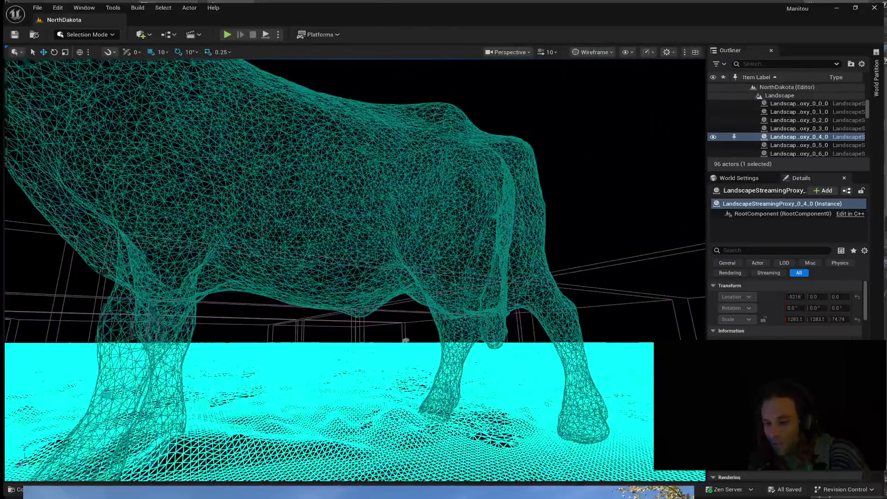
{"action": "mouse_move", "coordinate": [347, 242]}
{"action": "right_mouse_down"}
{"action": "mouse_move", "coordinate": [450, 221]}
{"action": "mouse_move", "coordinate": [485, 229]}
{"action": "right_mouse_up"}
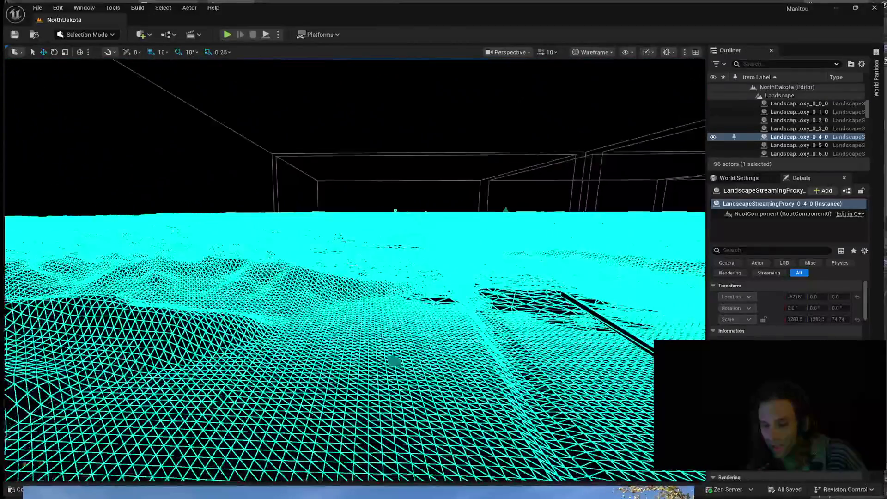
{"action": "mouse_move", "coordinate": [346, 277]}
{"action": "right_mouse_down"}
{"action": "mouse_move", "coordinate": [312, 263]}
{"action": "mouse_move", "coordinate": [374, 229]}
{"action": "mouse_move", "coordinate": [360, 263]}
{"action": "mouse_move", "coordinate": [381, 291]}
{"action": "right_mouse_up"}
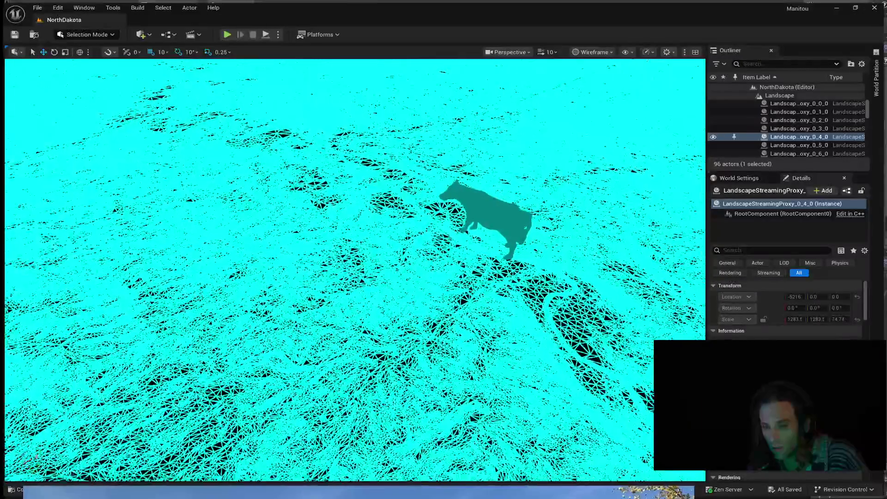
{"action": "mouse_move", "coordinate": [347, 243]}
{"action": "right_mouse_down"}
{"action": "mouse_move", "coordinate": [374, 284]}
{"action": "mouse_move", "coordinate": [354, 264]}
{"action": "mouse_move", "coordinate": [374, 256]}
{"action": "mouse_move", "coordinate": [353, 270]}
{"action": "mouse_move", "coordinate": [367, 284]}
{"action": "right_mouse_up"}
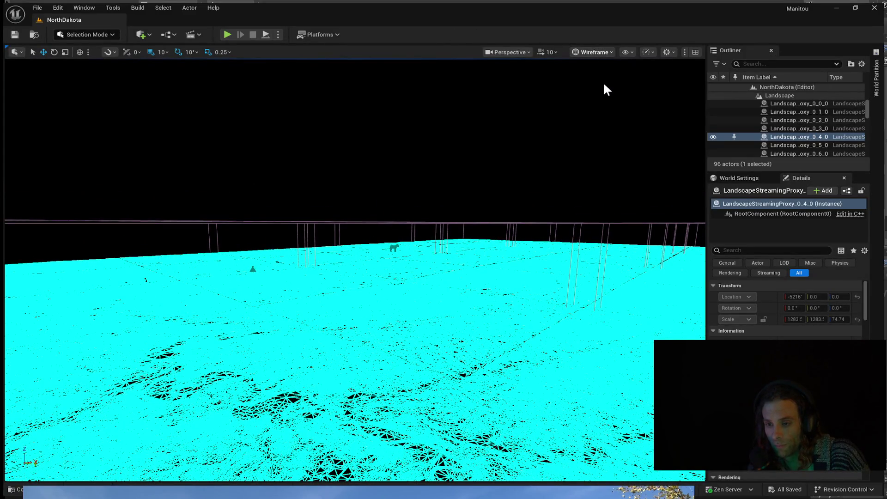
Switch to Lit Wireframe (Alt+2) and descend over the landscape toward the horizon.
{"action": "key", "text": "alt+2"}
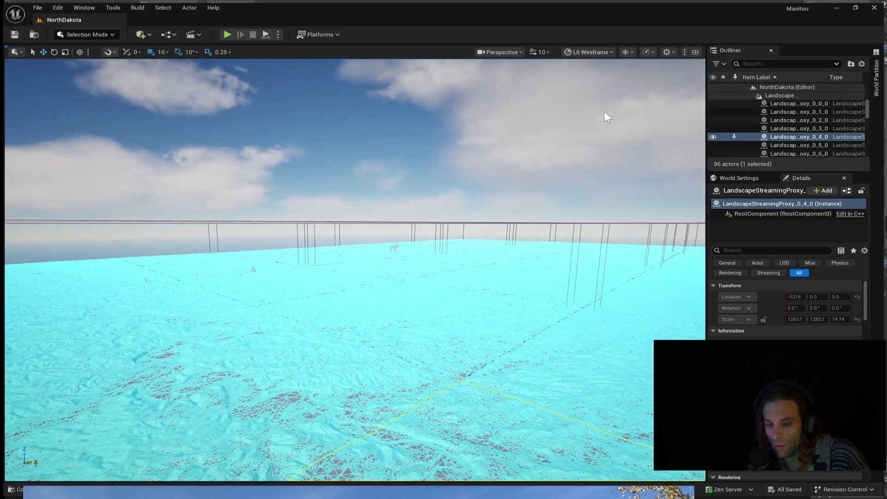
{"action": "right_click_drag", "start_coordinate": [604, 112], "coordinate": [589, 160]}
{"action": "mouse_move", "coordinate": [346, 277]}
{"action": "right_mouse_down"}
{"action": "mouse_move", "coordinate": [347, 173]}
{"action": "mouse_move", "coordinate": [360, 270]}
{"action": "mouse_move", "coordinate": [402, 263]}
{"action": "right_mouse_up"}
{"action": "right_click_drag", "start_coordinate": [485, 221], "coordinate": [497, 218]}
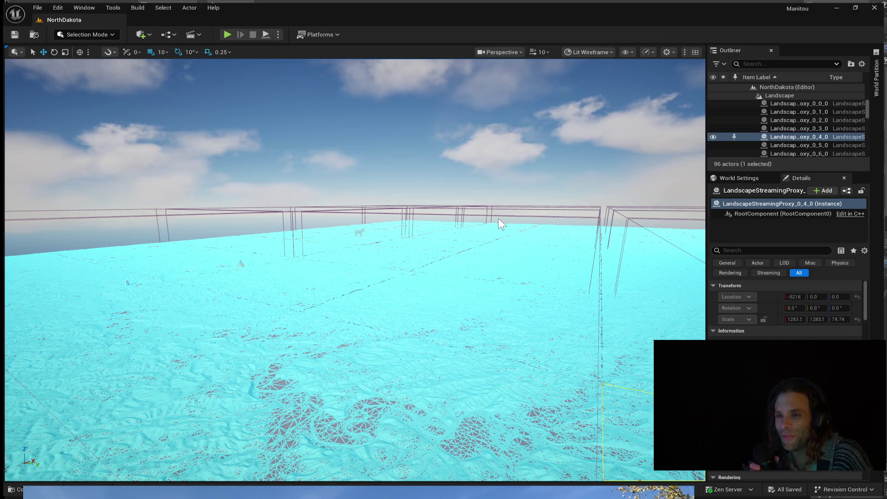
{"action": "right_click_drag", "start_coordinate": [497, 218], "coordinate": [443, 228]}
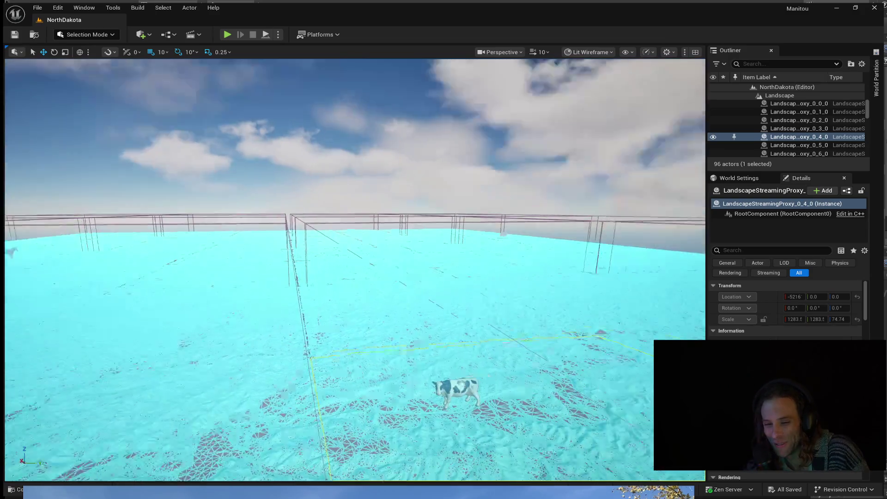
Fly in close to the cow, then return the viewport to Lit shading (Alt+4).
{"action": "right_click_drag", "start_coordinate": [355, 271], "coordinate": [355, 208]}
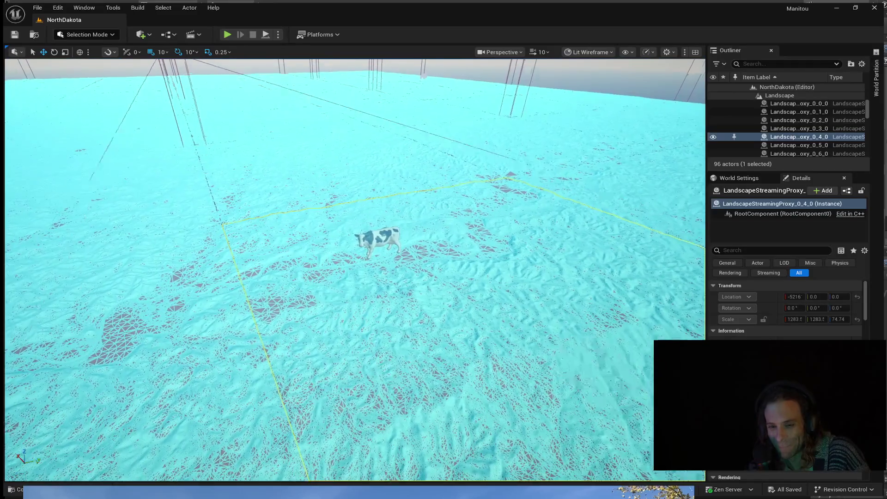
{"action": "right_click_drag", "start_coordinate": [355, 271], "coordinate": [355, 229]}
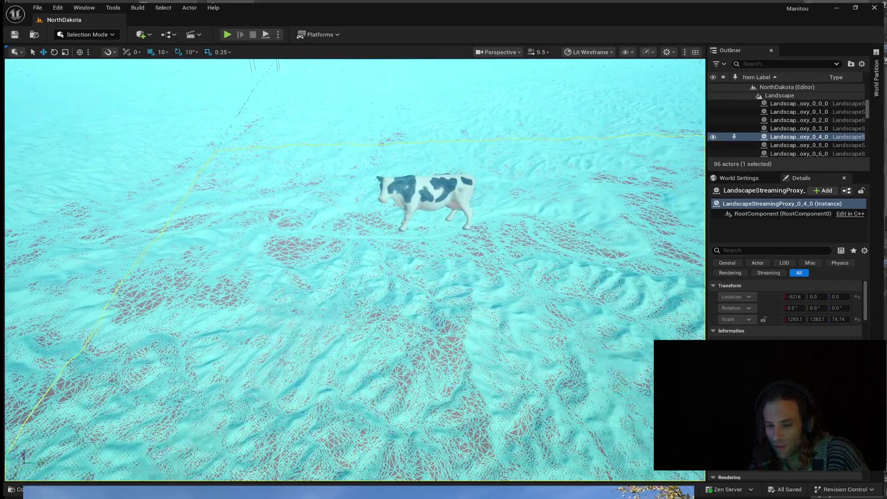
{"action": "mouse_move", "coordinate": [355, 270]}
{"action": "right_mouse_down"}
{"action": "mouse_move", "coordinate": [355, 298]}
{"action": "mouse_move", "coordinate": [354, 256]}
{"action": "right_mouse_up"}
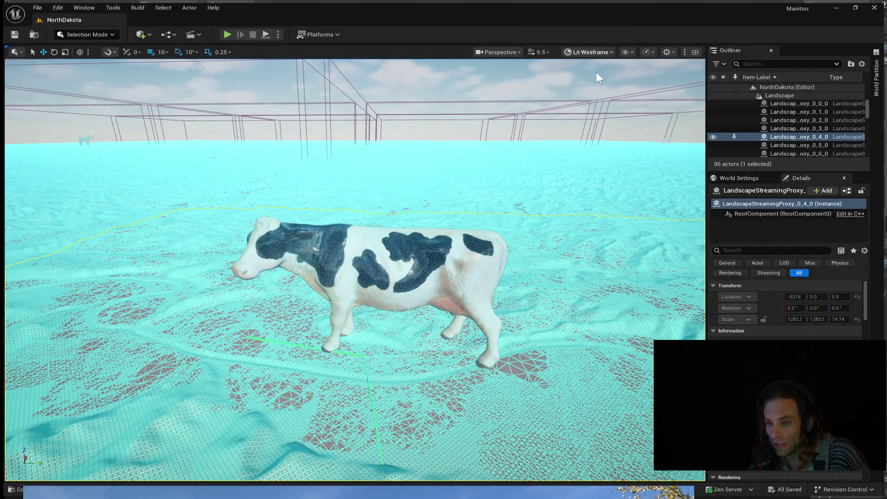
{"action": "key", "text": "alt+4"}
Circle the cow and fly at ground level across the lit checkerboard dunes.
{"action": "mouse_move", "coordinate": [355, 271]}
{"action": "right_mouse_down"}
{"action": "mouse_move", "coordinate": [277, 229]}
{"action": "mouse_move", "coordinate": [389, 291]}
{"action": "mouse_move", "coordinate": [291, 291]}
{"action": "right_mouse_up"}
{"action": "right_click_drag", "start_coordinate": [355, 270], "coordinate": [388, 305]}
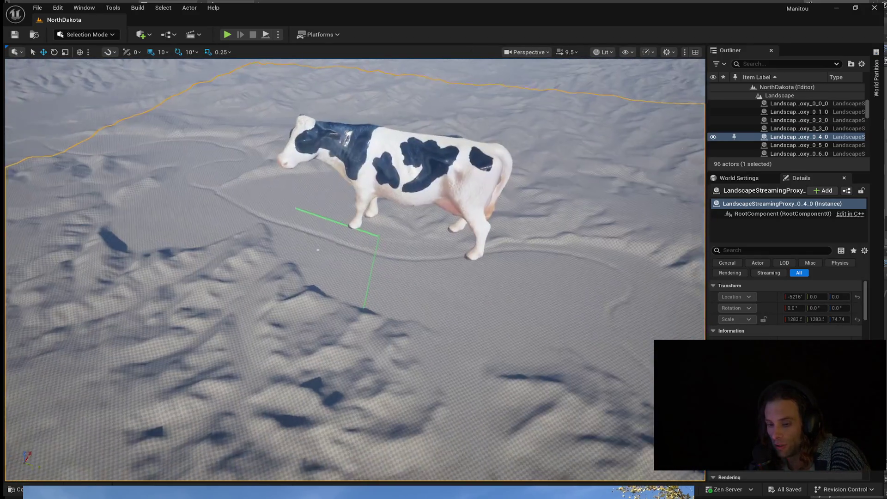
{"action": "right_click_drag", "start_coordinate": [355, 270], "coordinate": [325, 229]}
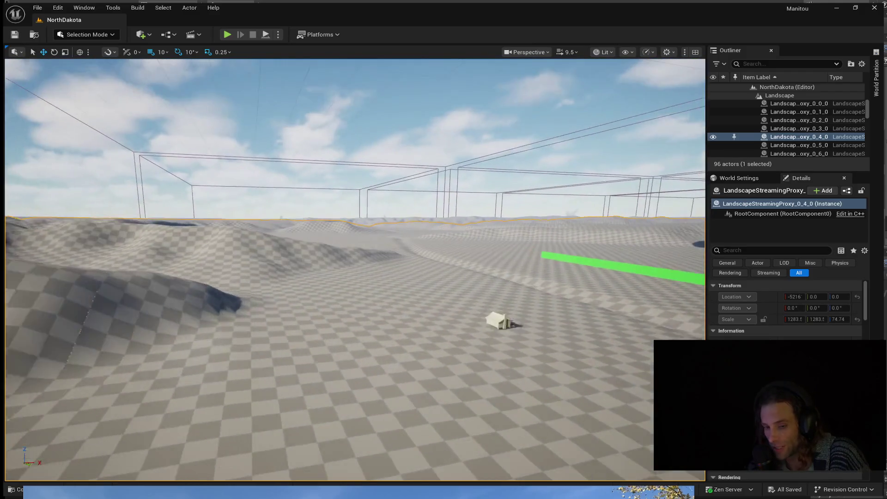
{"action": "right_click_drag", "start_coordinate": [355, 271], "coordinate": [319, 263]}
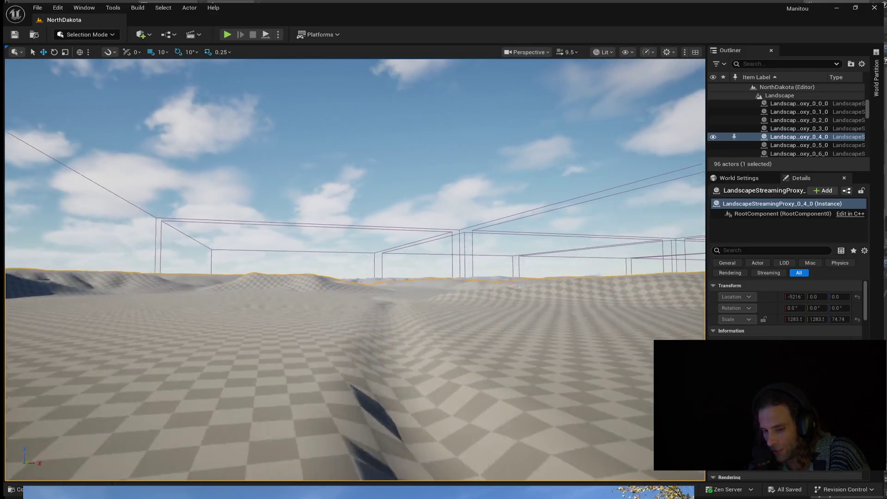
{"action": "right_click_drag", "start_coordinate": [439, 139], "coordinate": [438, 188]}
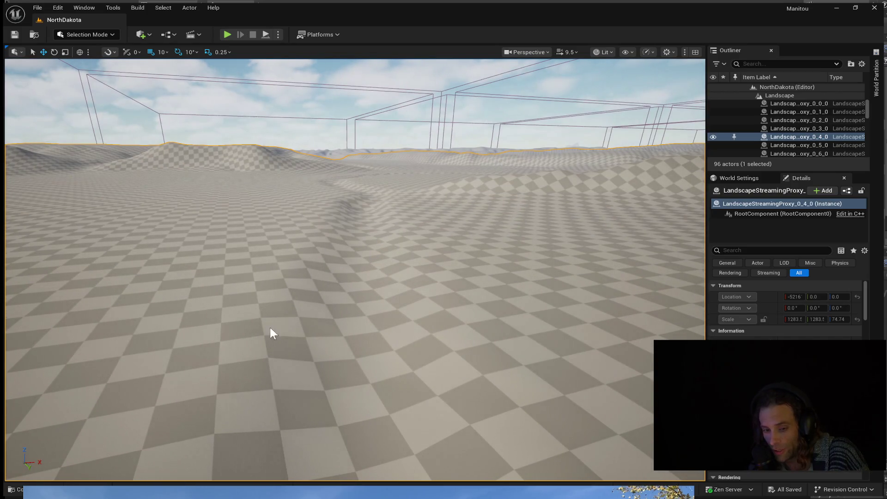
{"action": "mouse_move", "coordinate": [220, 254]}
{"action": "right_mouse_down"}
{"action": "mouse_move", "coordinate": [313, 250]}
{"action": "mouse_move", "coordinate": [312, 139]}
{"action": "right_mouse_up"}
{"action": "mouse_move", "coordinate": [311, 173]}
{"action": "right_mouse_down"}
{"action": "mouse_move", "coordinate": [311, 277]}
{"action": "mouse_move", "coordinate": [312, 256]}
{"action": "right_mouse_up"}
{"action": "key", "text": "w"}
{"action": "key", "text": "w"}
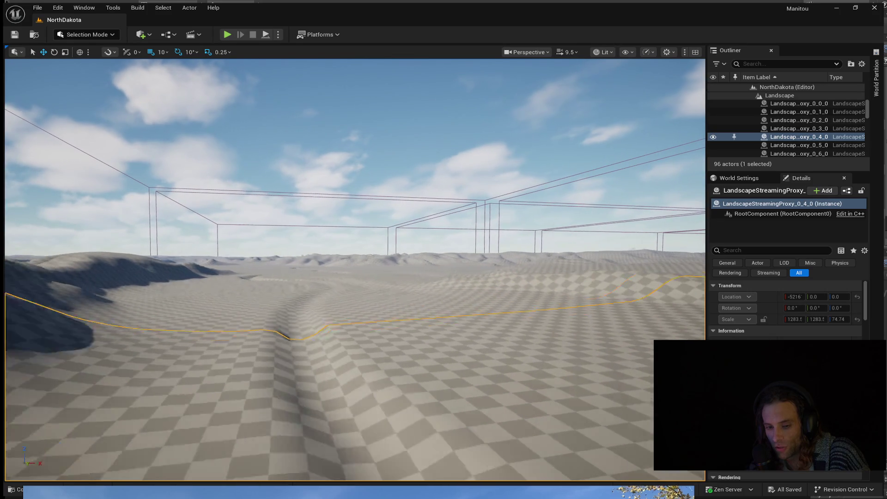
Select LandscapeStreamingProxy_0_3_0, deselect it, and start Play In Editor (Alt+P).
{"action": "left_click", "coordinate": [269, 346]}
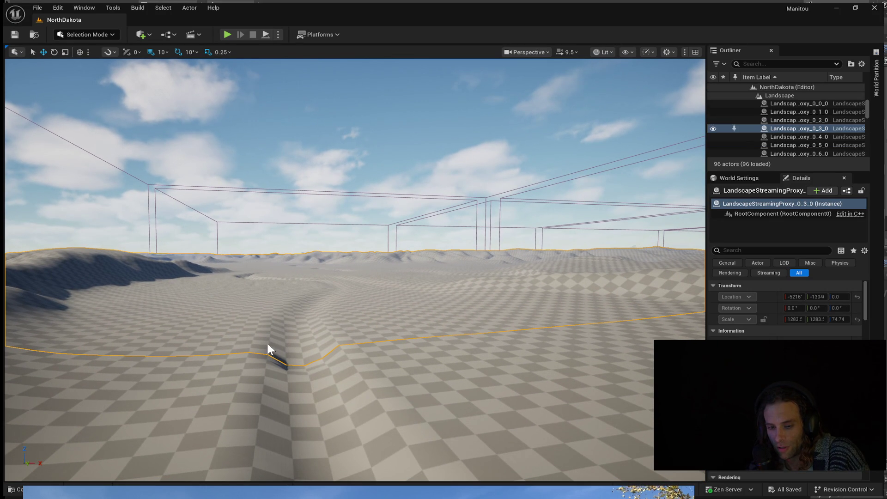
{"action": "key", "text": "Escape"}
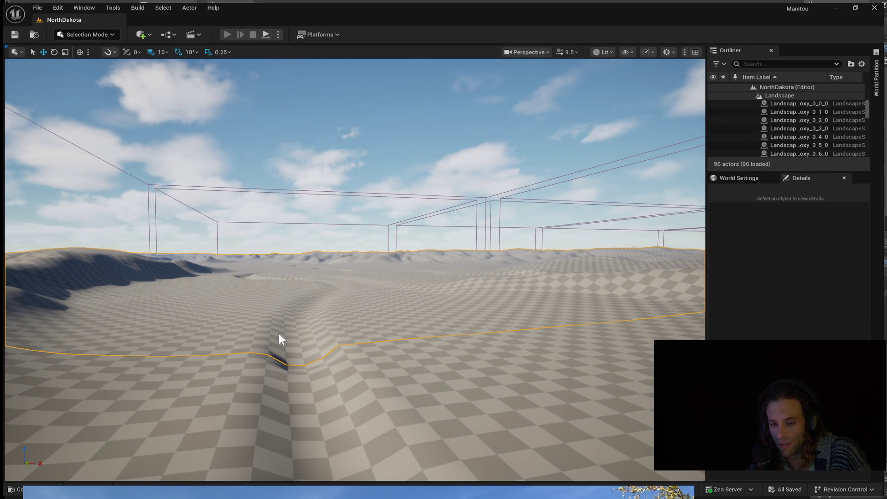
{"action": "key", "text": "alt+p"}
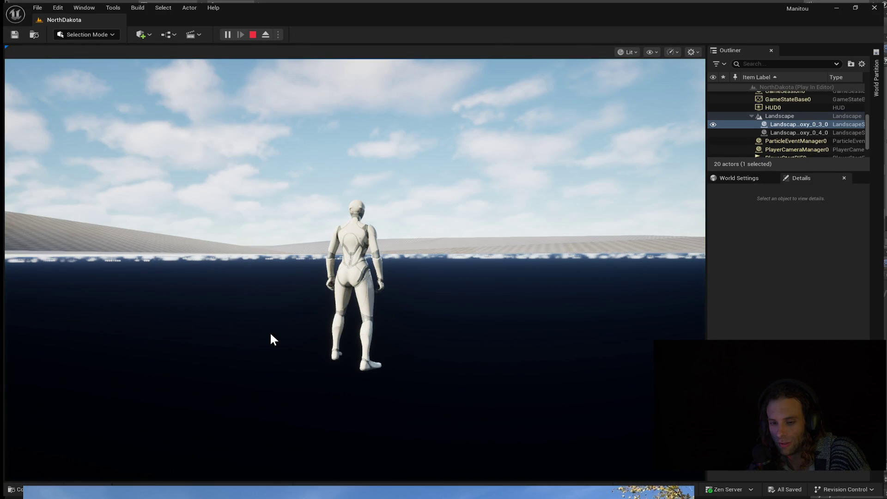
Run the character across the terrain and orbit the camera, then stop Play with Escape.
{"action": "left_click", "coordinate": [246, 350]}
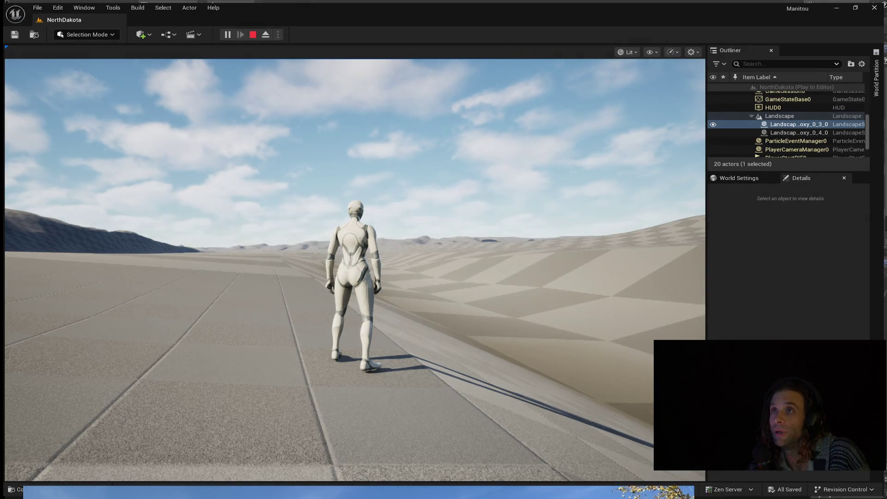
{"action": "key", "text": "d"}
{"action": "key", "text": "w"}
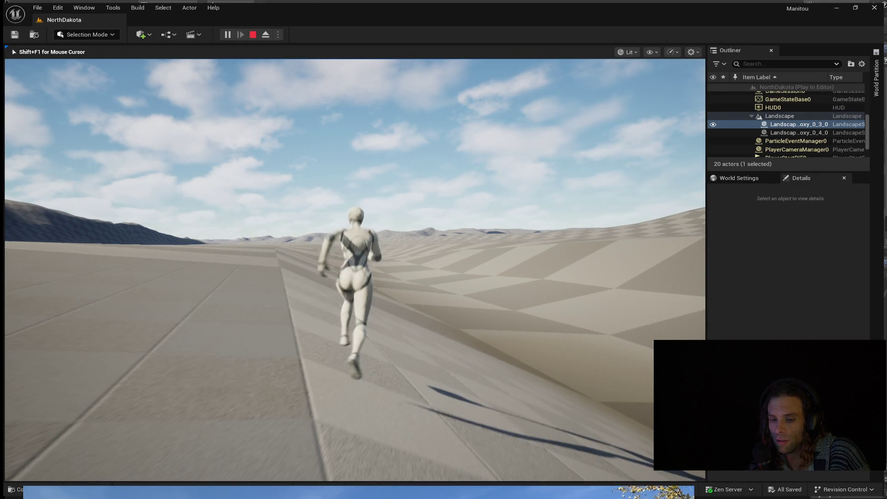
{"action": "left_click_drag", "start_coordinate": [355, 277], "coordinate": [208, 277]}
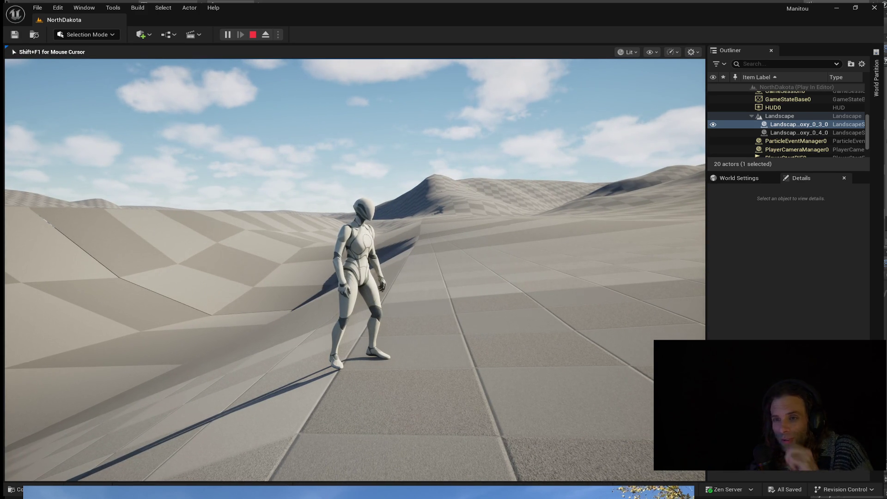
{"action": "key", "text": "Down"}
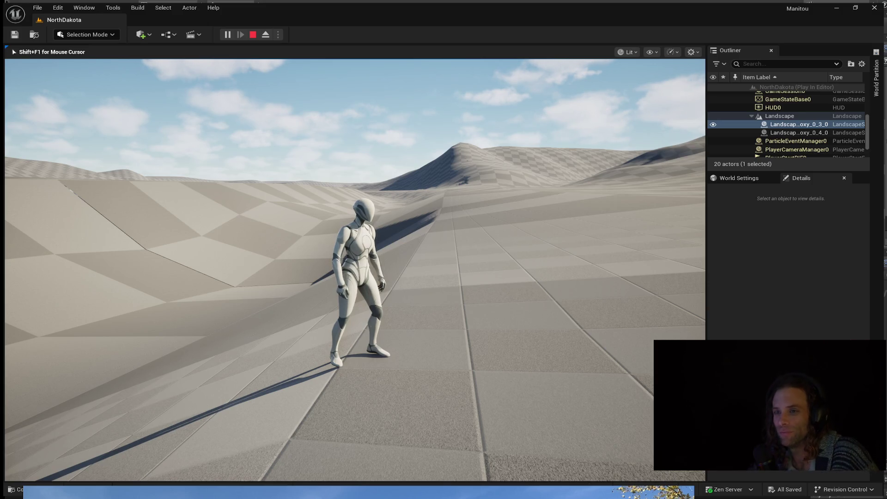
{"action": "key", "text": "w"}
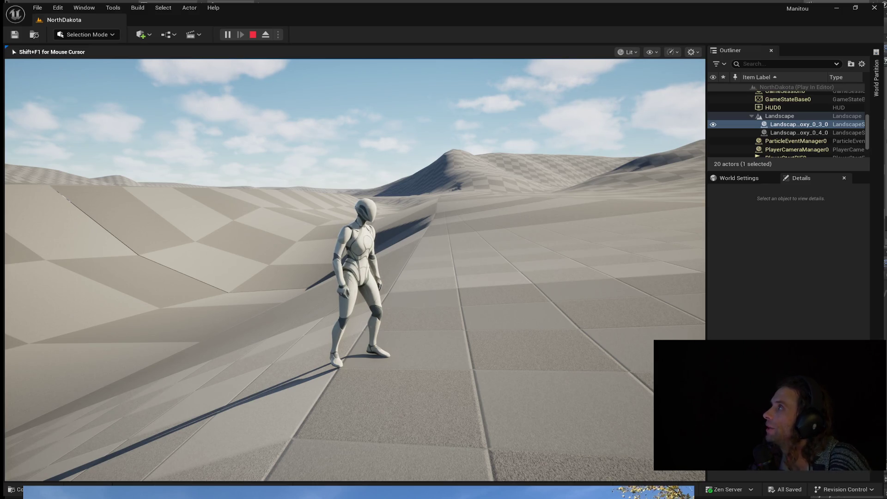
{"action": "key", "text": "s"}
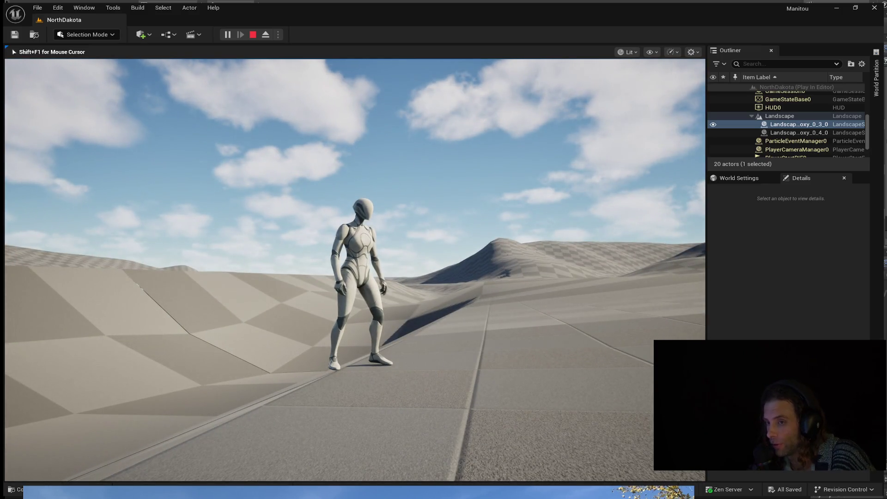
{"action": "key", "text": "a"}
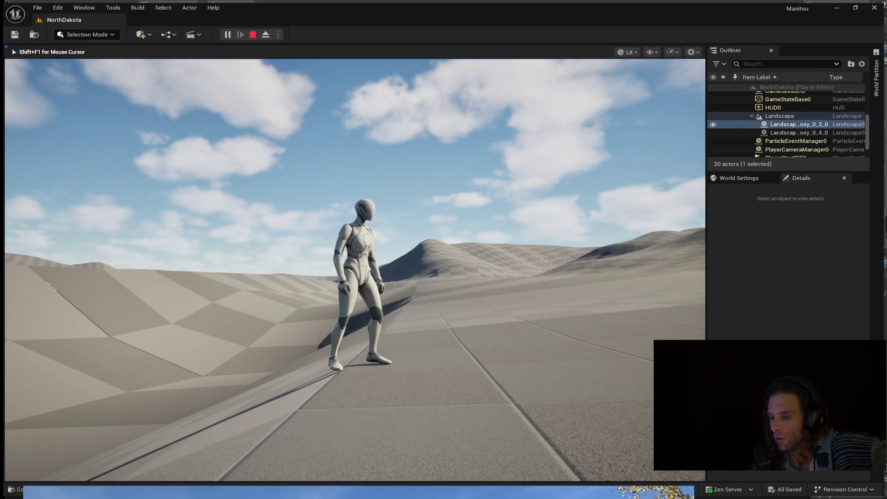
{"action": "key", "text": "Escape"}
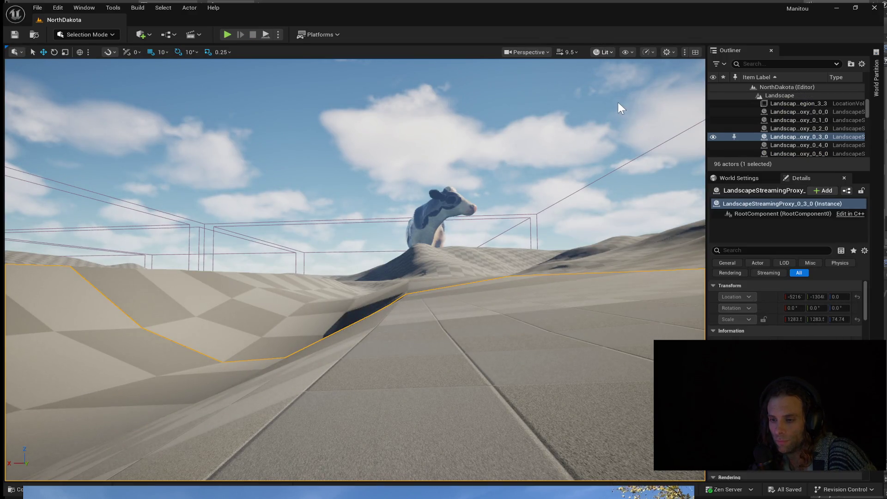
Show the badlands landscape as Wireframe (Alt+2) and fly up for a wide view.
{"action": "key", "text": "alt+2"}
{"action": "right_click_drag", "start_coordinate": [616, 102], "coordinate": [616, 208]}
{"action": "right_click_drag", "start_coordinate": [554, 69], "coordinate": [572, 81]}
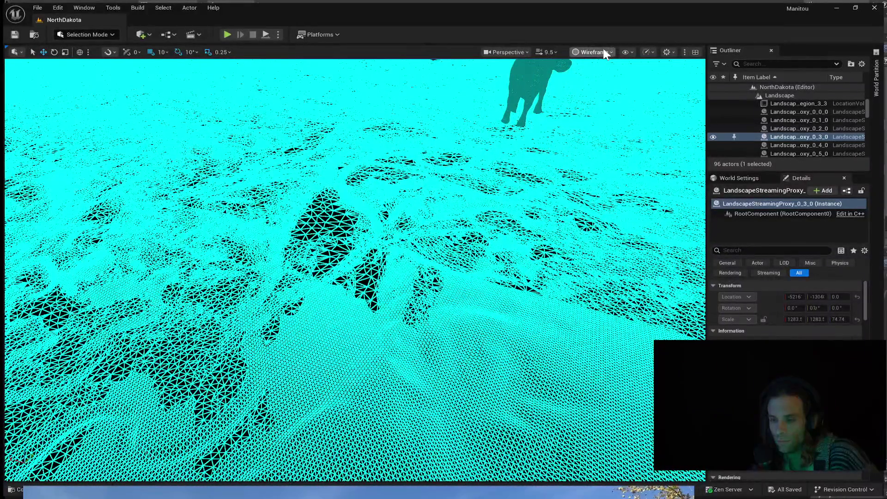
Switch the NorthDakota landscape to Lit Wireframe (Alt+7) and fly the camera toward the cow.
{"action": "key", "text": "alt+7"}
{"action": "right_click_drag", "start_coordinate": [577, 164], "coordinate": [577, 208]}
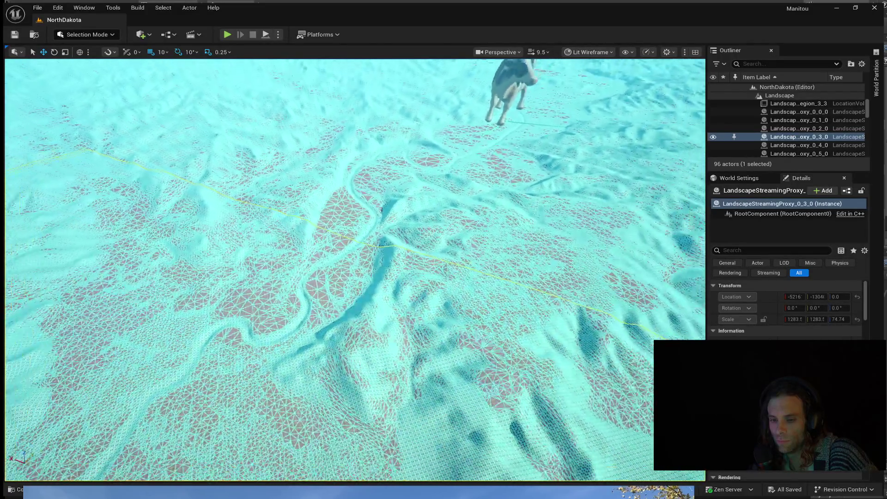
{"action": "mouse_move", "coordinate": [347, 243]}
{"action": "right_mouse_down"}
{"action": "mouse_move", "coordinate": [360, 264]}
{"action": "mouse_move", "coordinate": [332, 236]}
{"action": "right_mouse_up"}
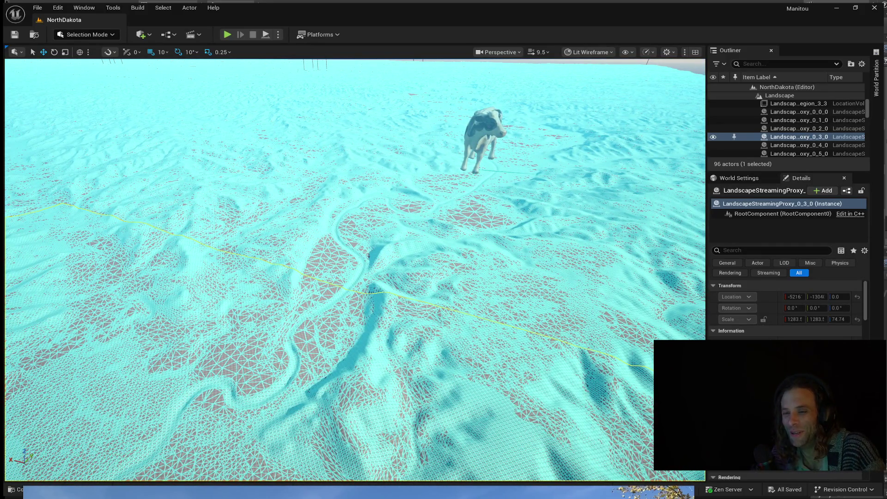
{"action": "right_click_drag", "start_coordinate": [346, 242], "coordinate": [350, 228]}
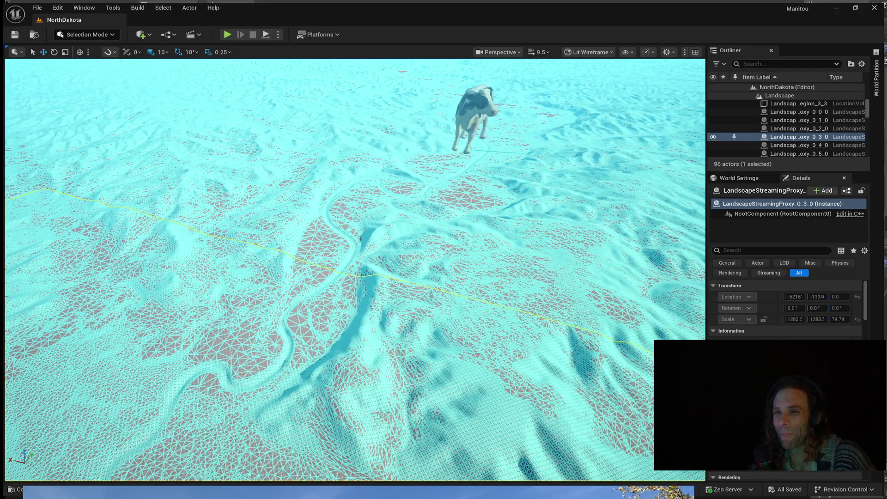
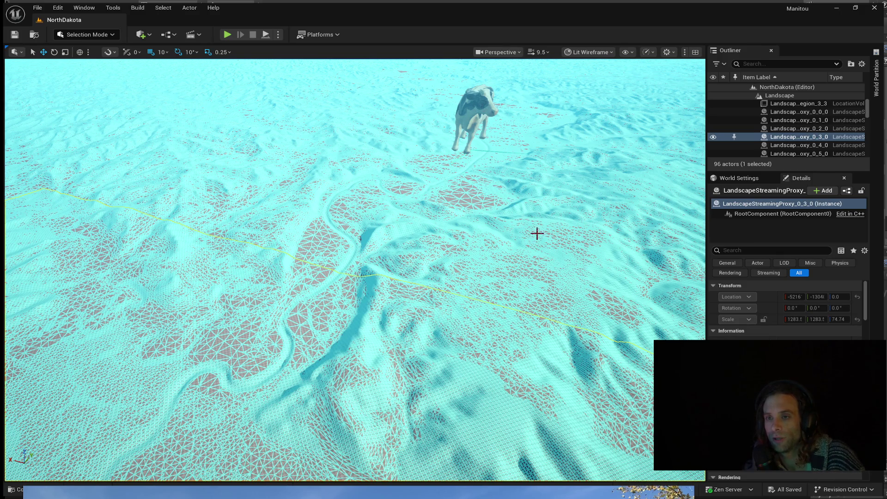
Fly and orbit the camera across the Unreal landscape toward the horizon.
{"action": "right_click_drag", "start_coordinate": [537, 234], "coordinate": [347, 235]}
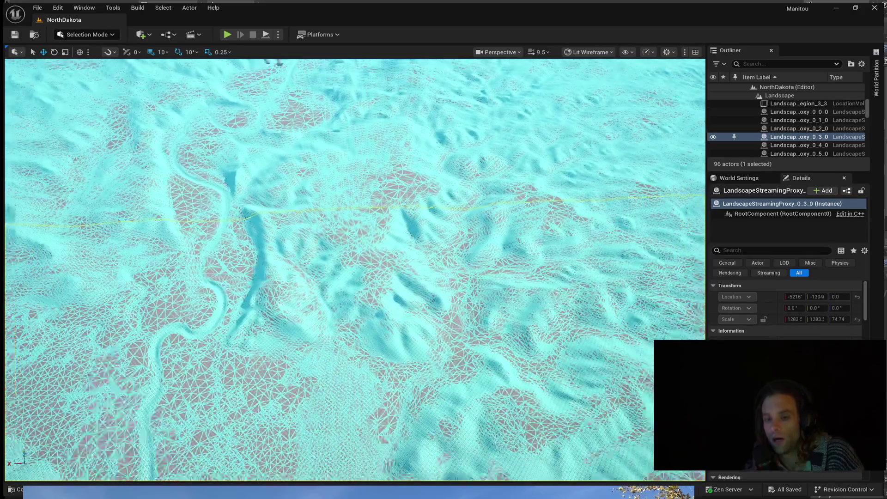
{"action": "right_click_drag", "start_coordinate": [346, 277], "coordinate": [346, 174]}
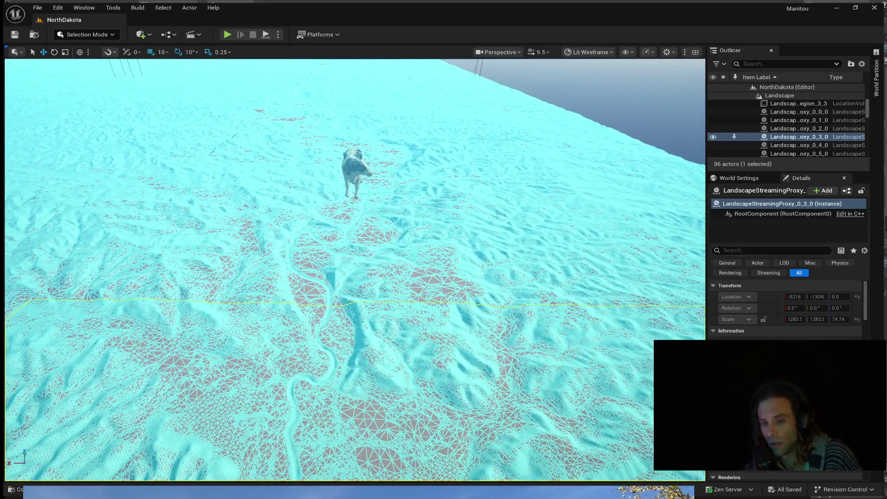
{"action": "right_click_drag", "start_coordinate": [346, 209], "coordinate": [416, 222]}
{"action": "right_click_drag", "start_coordinate": [347, 277], "coordinate": [388, 277]}
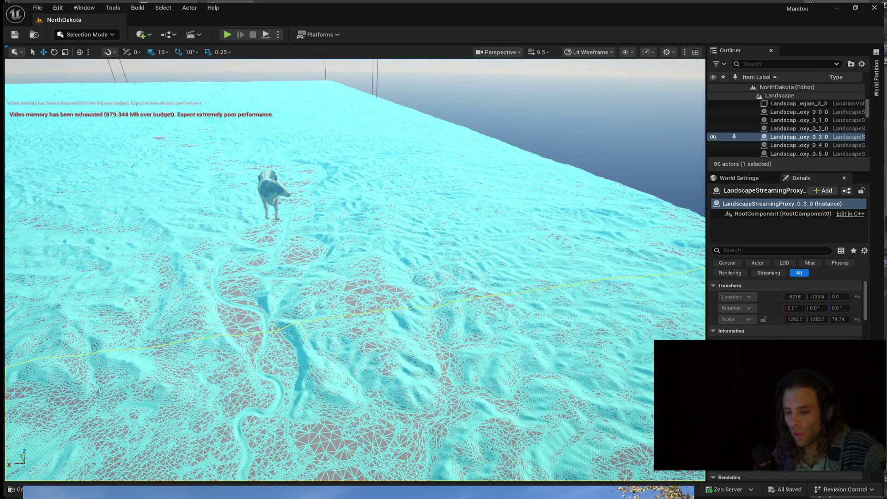
Select all landscape region cells in the World Partition map and widen the panel.
{"action": "left_click", "coordinate": [878, 66]}
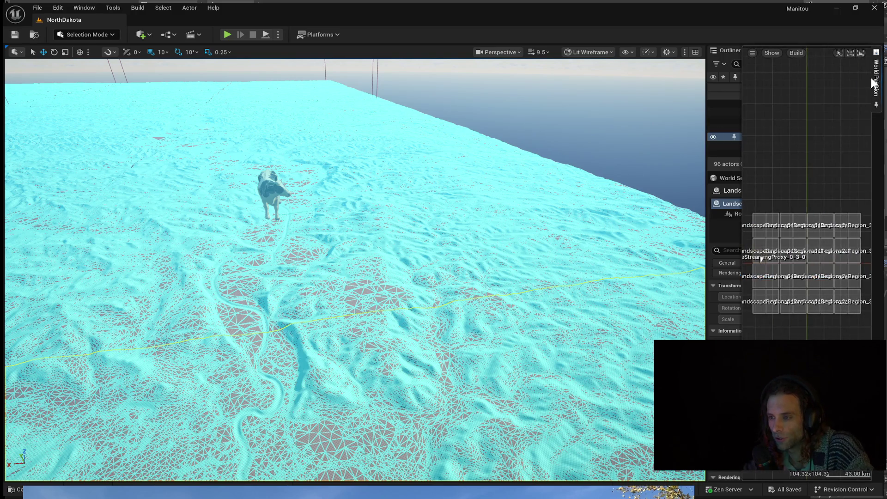
{"action": "scroll", "coordinate": [774, 221], "scroll_direction": "down", "scroll_amount": 1}
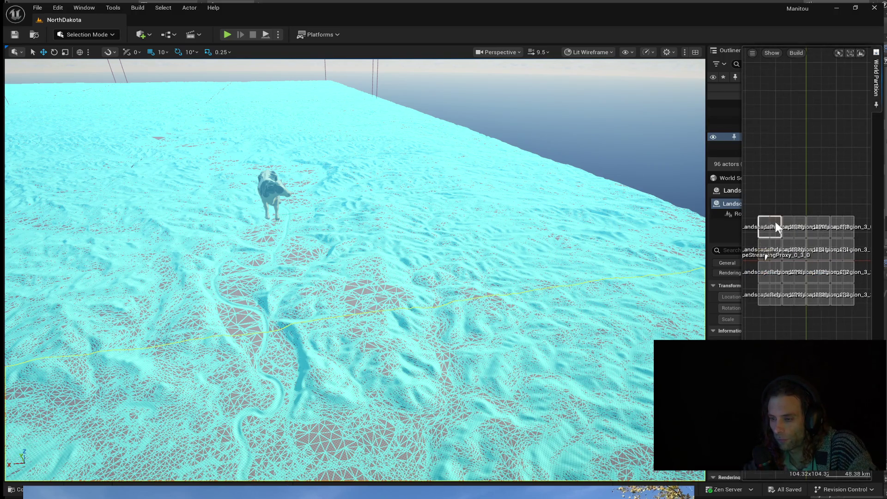
{"action": "left_click_drag", "start_coordinate": [751, 201], "coordinate": [859, 318]}
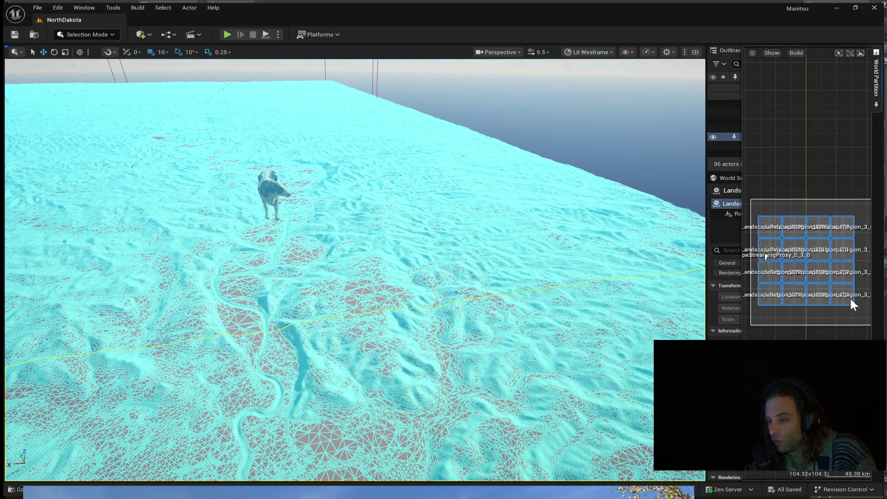
{"action": "scroll", "coordinate": [849, 300], "scroll_direction": "up", "scroll_amount": 3}
{"action": "scroll", "coordinate": [846, 306], "scroll_direction": "up", "scroll_amount": 1}
{"action": "scroll", "coordinate": [841, 307], "scroll_direction": "down", "scroll_amount": 5}
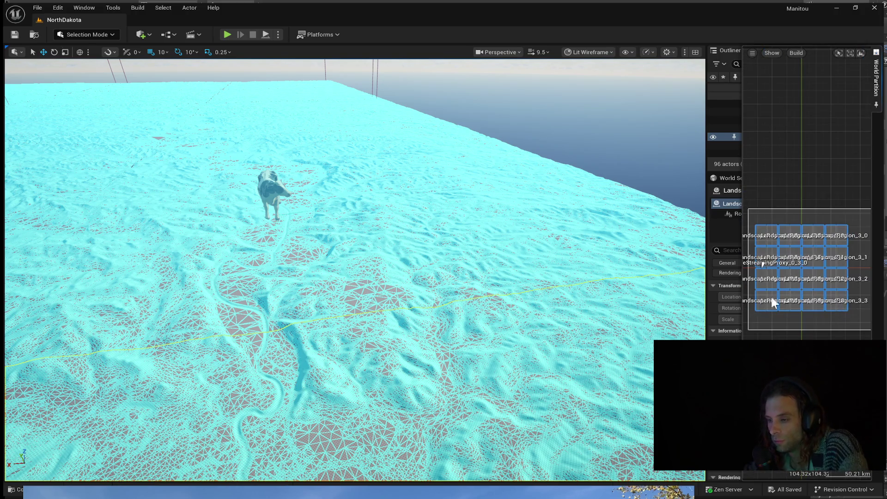
{"action": "left_click", "coordinate": [769, 232]}
{"action": "mouse_move", "coordinate": [424, 253]}
{"action": "right_mouse_down"}
{"action": "mouse_move", "coordinate": [411, 236]}
{"action": "mouse_move", "coordinate": [395, 263]}
{"action": "right_mouse_up"}
{"action": "left_click", "coordinate": [876, 88]}
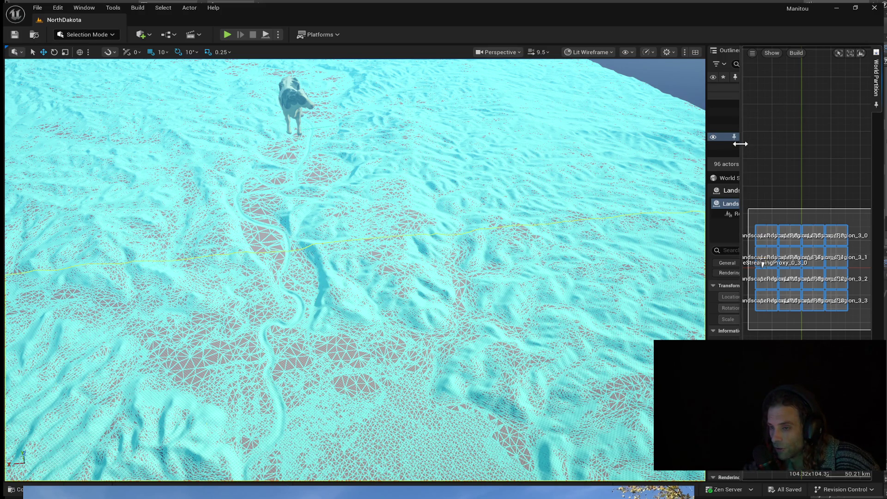
{"action": "left_click_drag", "start_coordinate": [707, 141], "coordinate": [372, 132]}
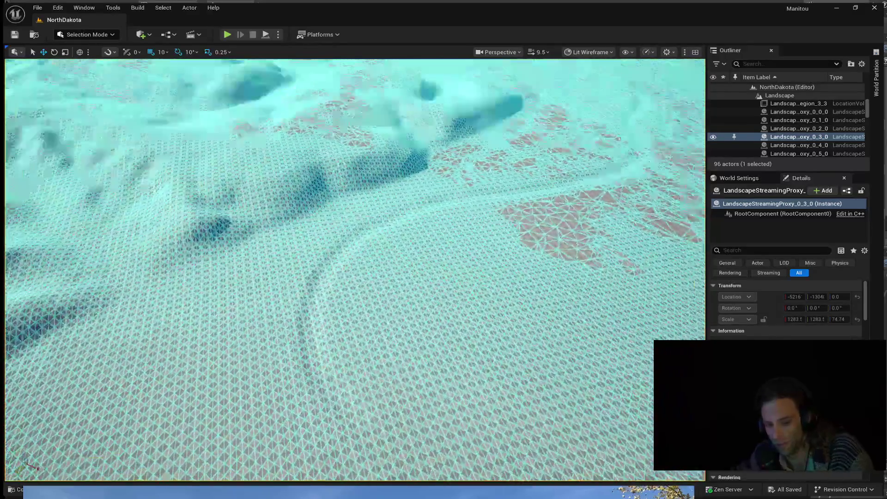
Fly low across the wireframe hills toward the distant tipi and horse on the horizon.
{"action": "right_click_drag", "start_coordinate": [355, 277], "coordinate": [355, 174]}
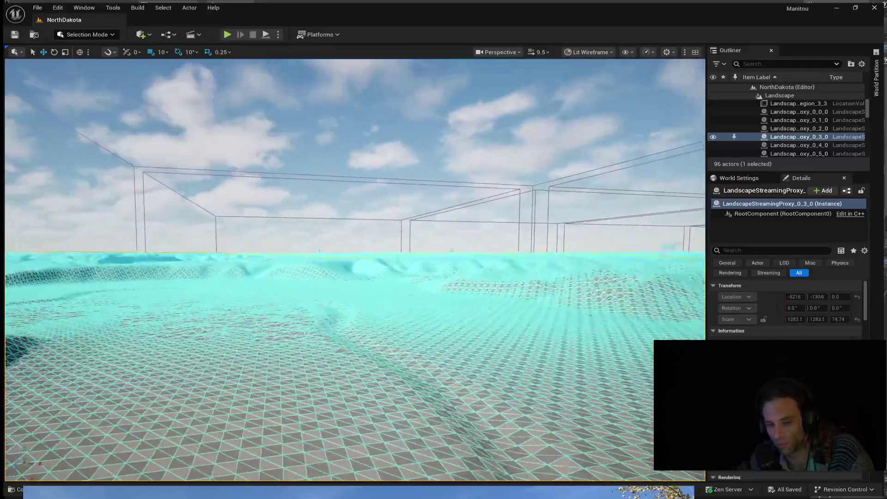
{"action": "right_click_drag", "start_coordinate": [355, 277], "coordinate": [207, 277]}
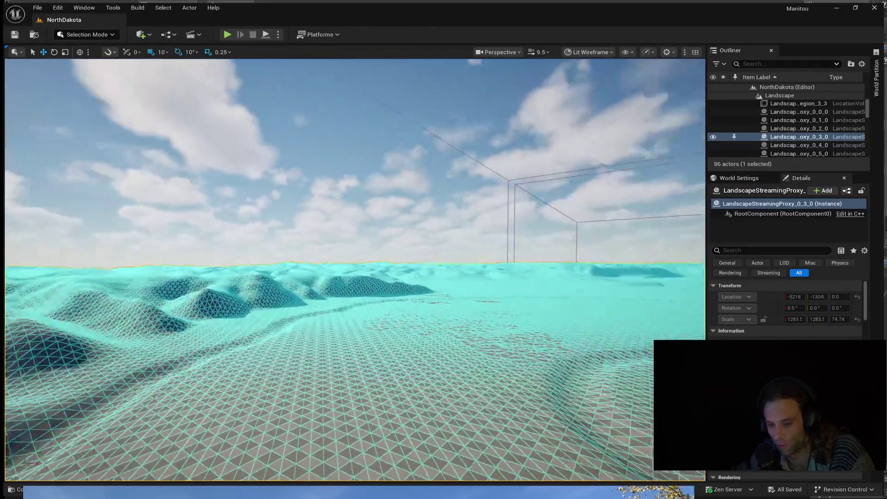
{"action": "right_click_drag", "start_coordinate": [355, 277], "coordinate": [278, 277]}
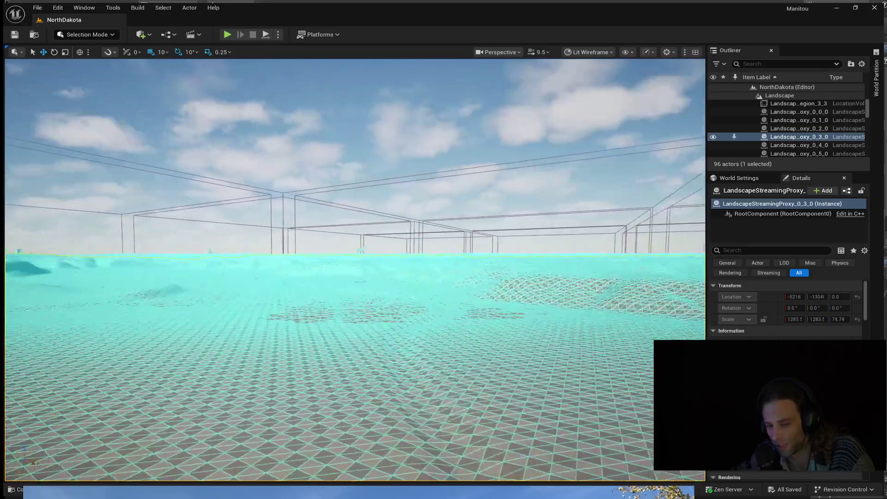
{"action": "right_click_drag", "start_coordinate": [355, 277], "coordinate": [312, 298]}
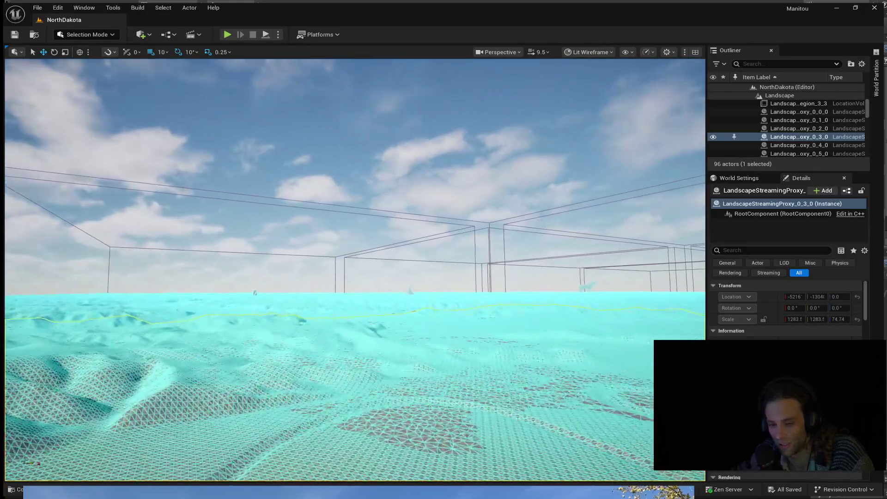
{"action": "right_click_drag", "start_coordinate": [355, 277], "coordinate": [291, 277]}
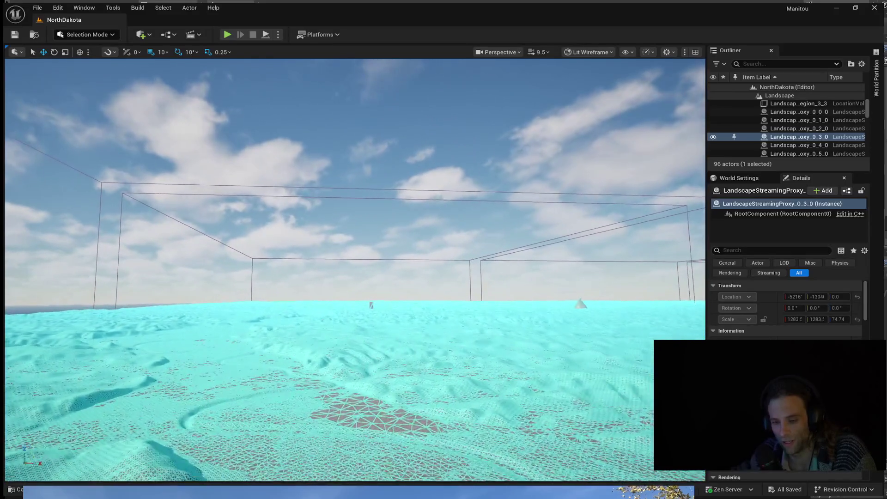
{"action": "right_click_drag", "start_coordinate": [356, 277], "coordinate": [291, 305]}
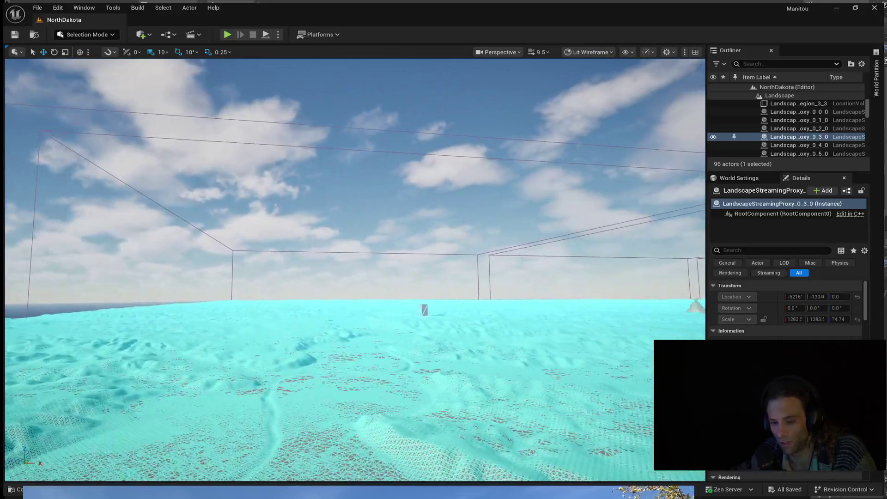
{"action": "right_click_drag", "start_coordinate": [355, 277], "coordinate": [332, 250]}
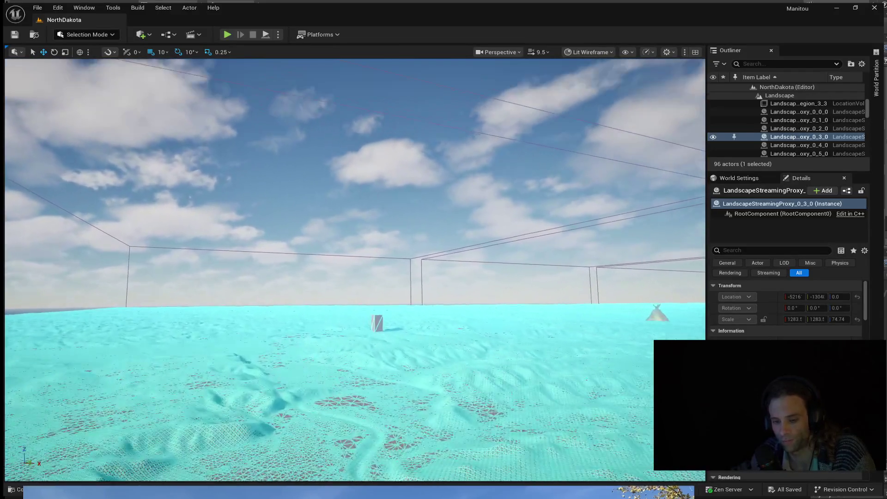
{"action": "mouse_move", "coordinate": [355, 278]}
{"action": "right_mouse_down"}
{"action": "mouse_move", "coordinate": [340, 270]}
{"action": "mouse_move", "coordinate": [346, 263]}
{"action": "right_mouse_up"}
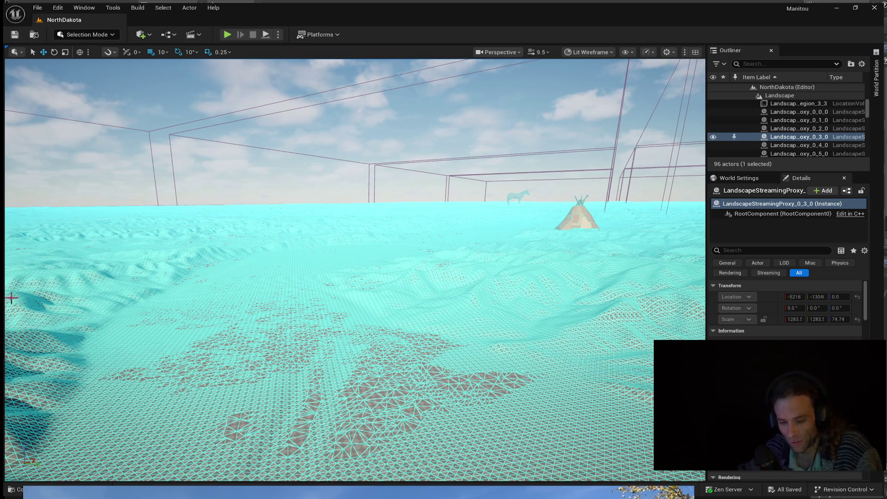
Fly up to and past the tipi, then turn to face the horse.
{"action": "right_click_drag", "start_coordinate": [398, 284], "coordinate": [397, 229]}
{"action": "right_click_drag", "start_coordinate": [355, 278], "coordinate": [355, 235]}
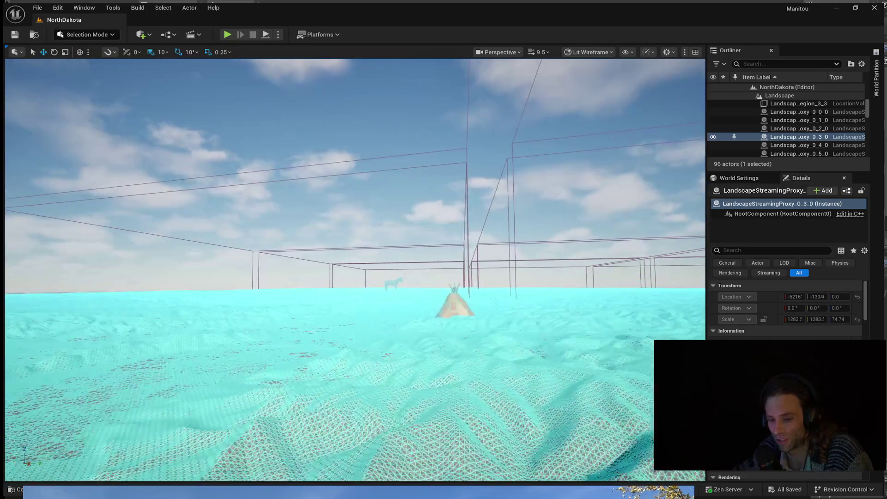
{"action": "key", "text": "w"}
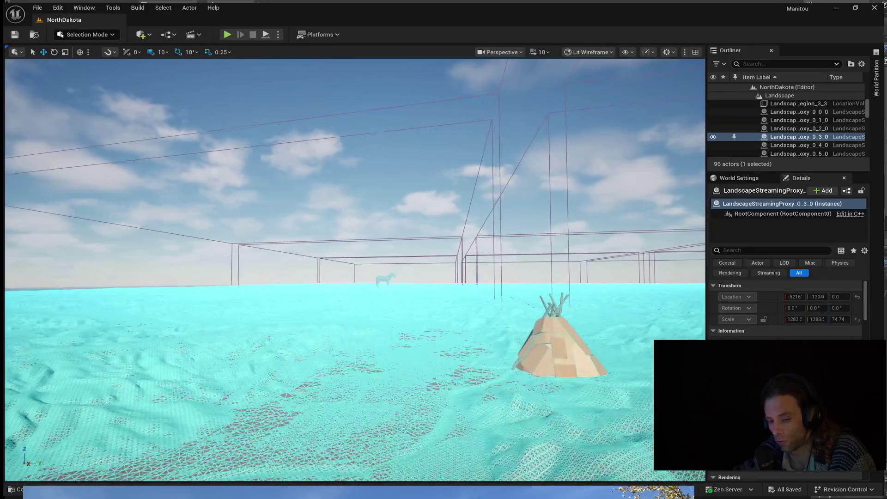
{"action": "key", "text": "w"}
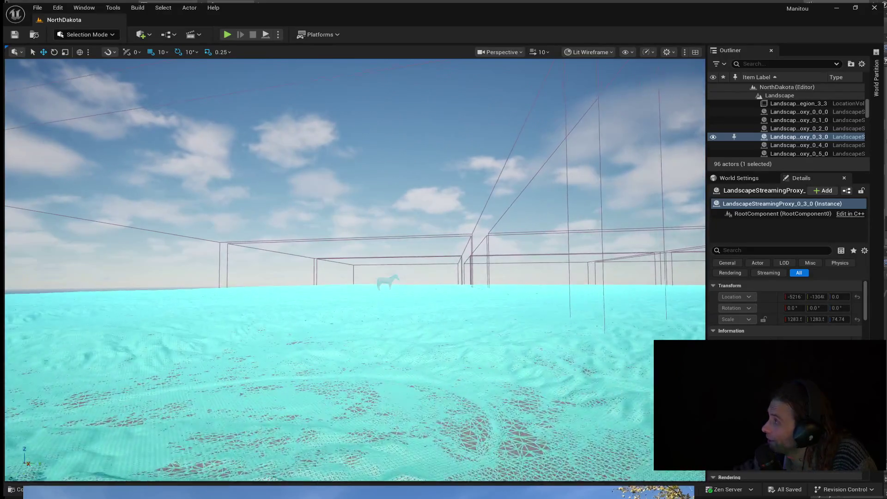
{"action": "right_click_drag", "start_coordinate": [355, 208], "coordinate": [345, 194]}
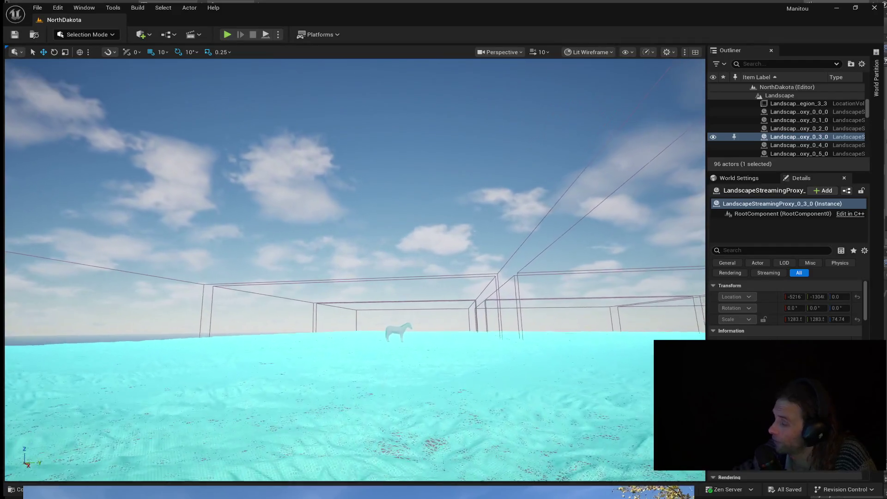
{"action": "mouse_move", "coordinate": [355, 208]}
{"action": "right_mouse_down"}
{"action": "mouse_move", "coordinate": [361, 198]}
{"action": "mouse_move", "coordinate": [326, 201]}
{"action": "mouse_move", "coordinate": [354, 173]}
{"action": "right_mouse_up"}
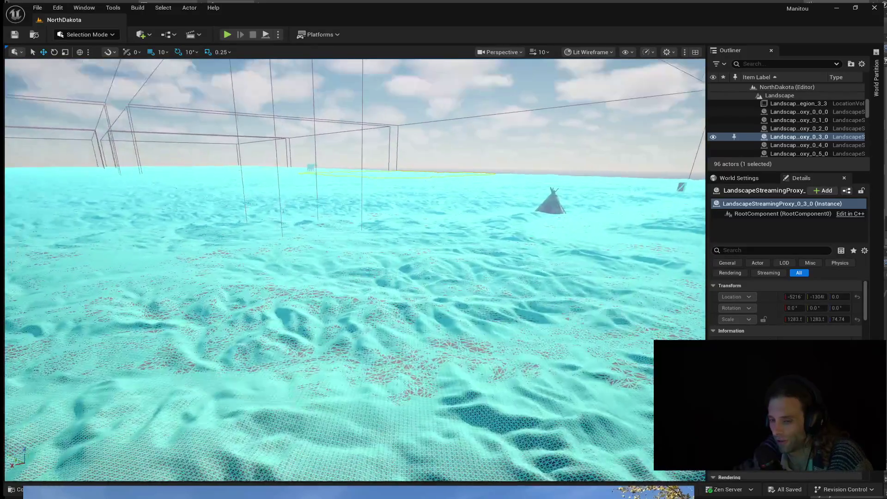
Look down onto the eroded terrain surface to inspect the mesh density up close.
{"action": "mouse_move", "coordinate": [355, 207]}
{"action": "right_mouse_down"}
{"action": "mouse_move", "coordinate": [374, 222]}
{"action": "mouse_move", "coordinate": [355, 263]}
{"action": "mouse_move", "coordinate": [355, 208]}
{"action": "mouse_move", "coordinate": [367, 215]}
{"action": "right_mouse_up"}
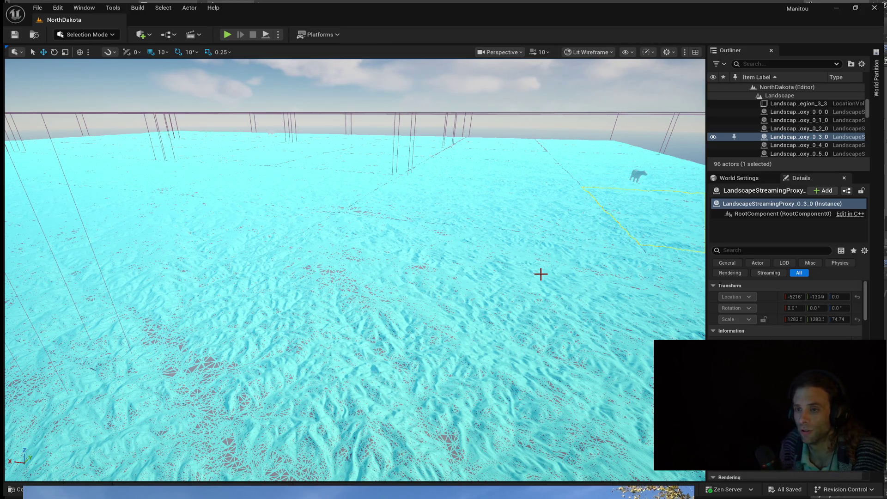
{"action": "mouse_move", "coordinate": [444, 327]}
{"action": "right_mouse_down"}
{"action": "mouse_move", "coordinate": [444, 208]}
{"action": "mouse_move", "coordinate": [346, 243]}
{"action": "mouse_move", "coordinate": [449, 323]}
{"action": "right_mouse_up"}
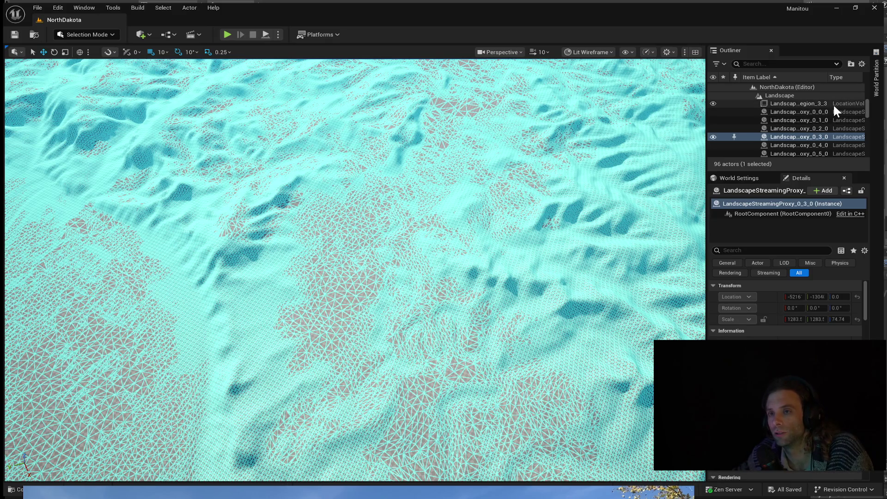
Descend over the ridged terrain to a low vantage facing the horizon.
{"action": "mouse_move", "coordinate": [465, 283]}
{"action": "right_mouse_down"}
{"action": "mouse_move", "coordinate": [347, 277]}
{"action": "mouse_move", "coordinate": [347, 229]}
{"action": "right_mouse_up"}
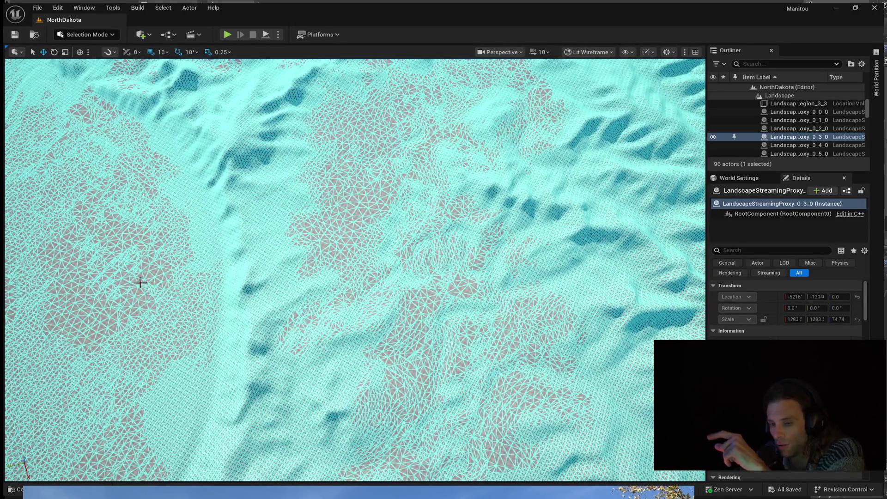
{"action": "mouse_move", "coordinate": [390, 280]}
{"action": "right_mouse_down"}
{"action": "mouse_move", "coordinate": [332, 250]}
{"action": "mouse_move", "coordinate": [354, 208]}
{"action": "right_mouse_up"}
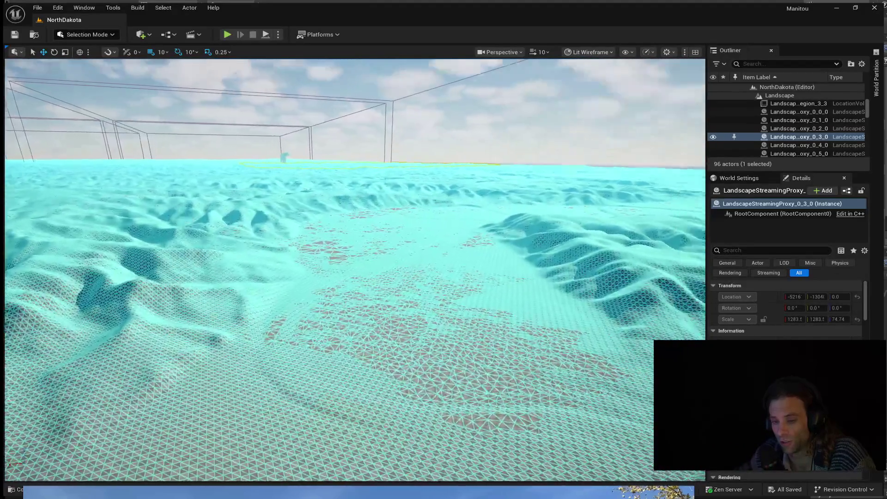
Tilt the view up to the sky and back down to face the dark box on the ridges.
{"action": "right_click_drag", "start_coordinate": [355, 270], "coordinate": [388, 236]}
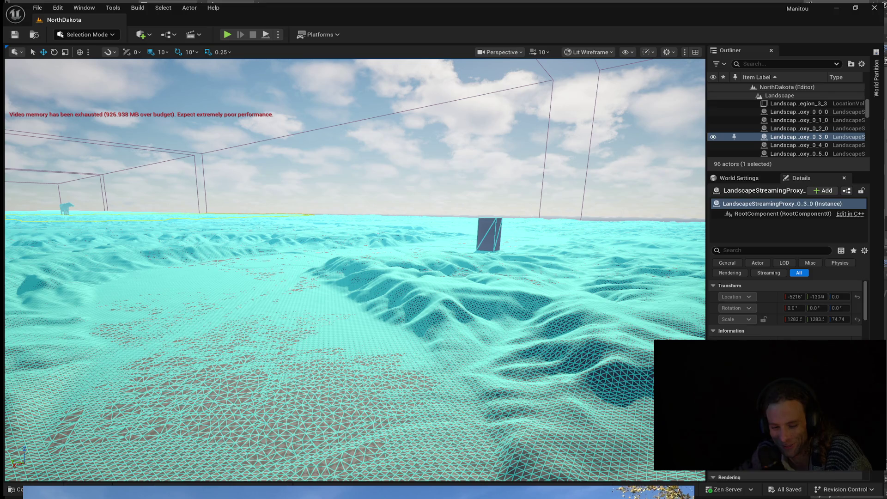
{"action": "mouse_move", "coordinate": [298, 298]}
{"action": "right_mouse_down"}
{"action": "mouse_move", "coordinate": [298, 208]}
{"action": "mouse_move", "coordinate": [298, 333]}
{"action": "right_mouse_up"}
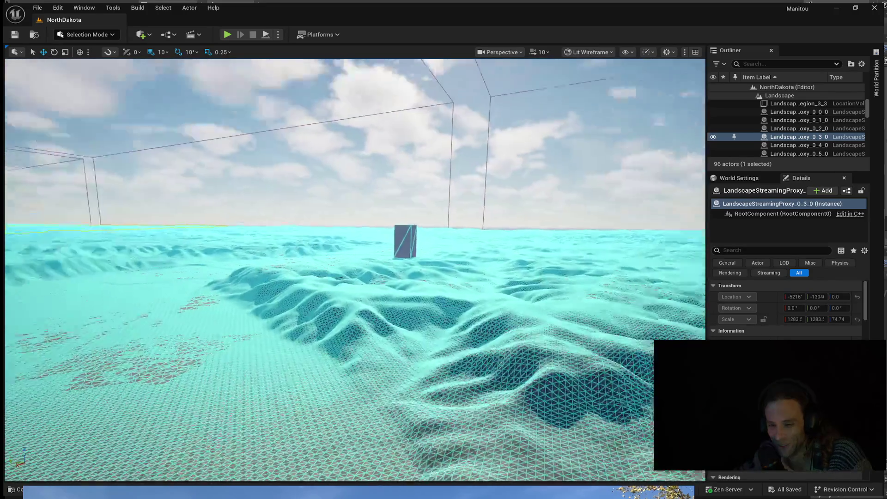
{"action": "mouse_move", "coordinate": [298, 208]}
{"action": "right_mouse_down"}
{"action": "mouse_move", "coordinate": [278, 229]}
{"action": "mouse_move", "coordinate": [239, 225]}
{"action": "right_mouse_up"}
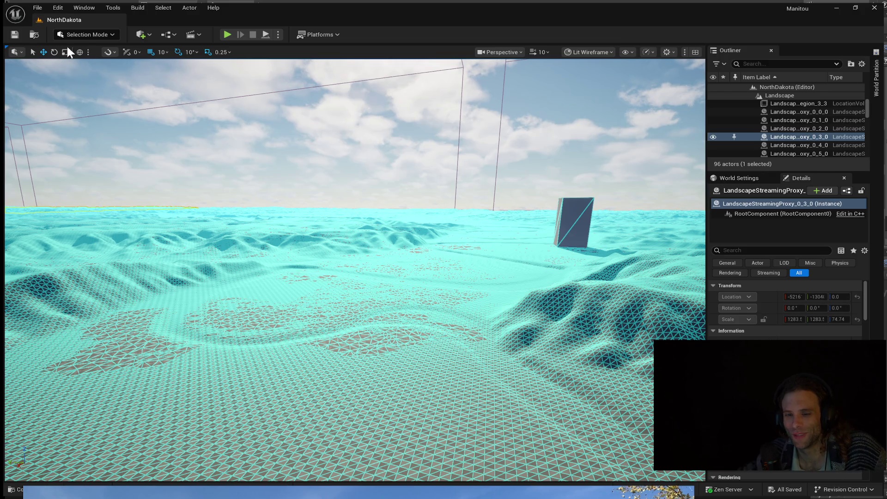
{"action": "scroll", "coordinate": [346, 247], "scroll_direction": "up", "scroll_amount": 5}
Pull back to a wide aerial view over the ridged landscape and winding river.
{"action": "mouse_move", "coordinate": [347, 247]}
{"action": "right_mouse_down"}
{"action": "mouse_move", "coordinate": [347, 291]}
{"action": "mouse_move", "coordinate": [388, 174]}
{"action": "mouse_move", "coordinate": [430, 258]}
{"action": "mouse_move", "coordinate": [430, 208]}
{"action": "mouse_move", "coordinate": [388, 277]}
{"action": "mouse_move", "coordinate": [388, 229]}
{"action": "mouse_move", "coordinate": [388, 298]}
{"action": "mouse_move", "coordinate": [278, 264]}
{"action": "right_mouse_up"}
{"action": "mouse_move", "coordinate": [346, 264]}
{"action": "right_mouse_down"}
{"action": "mouse_move", "coordinate": [318, 249]}
{"action": "mouse_move", "coordinate": [292, 264]}
{"action": "right_mouse_up"}
{"action": "mouse_move", "coordinate": [346, 264]}
{"action": "right_mouse_down"}
{"action": "mouse_move", "coordinate": [318, 235]}
{"action": "mouse_move", "coordinate": [340, 257]}
{"action": "mouse_move", "coordinate": [319, 246]}
{"action": "right_mouse_up"}
{"action": "right_click_drag", "start_coordinate": [416, 277], "coordinate": [440, 271]}
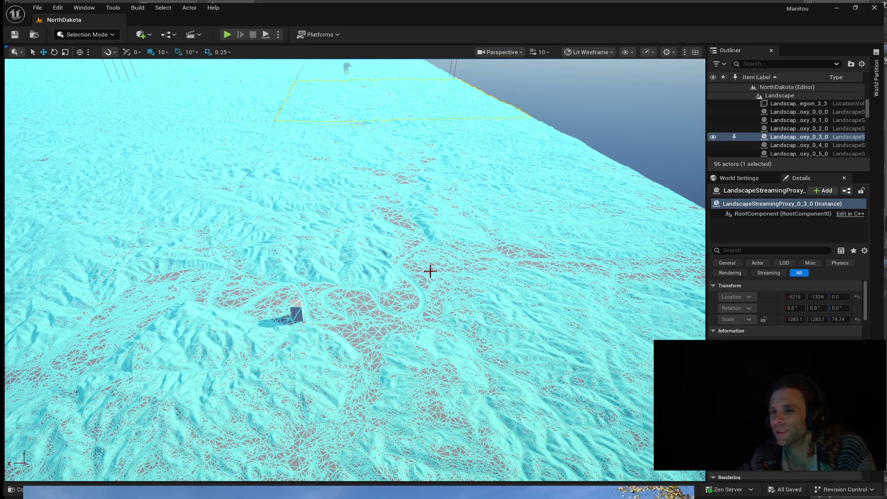
Look steeply down and fly forward and lower toward the box on the terrain.
{"action": "right_click_drag", "start_coordinate": [238, 248], "coordinate": [238, 298]}
{"action": "key", "text": "w"}
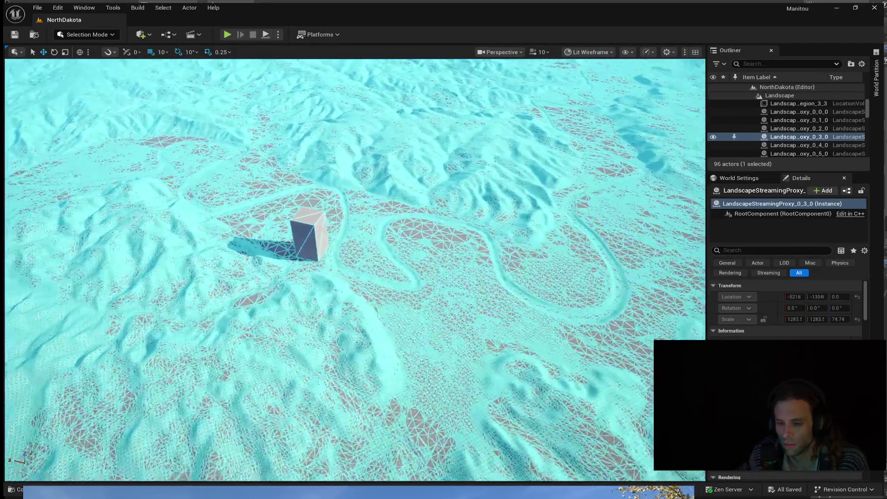
{"action": "right_click_drag", "start_coordinate": [347, 278], "coordinate": [346, 250]}
{"action": "key", "text": "w"}
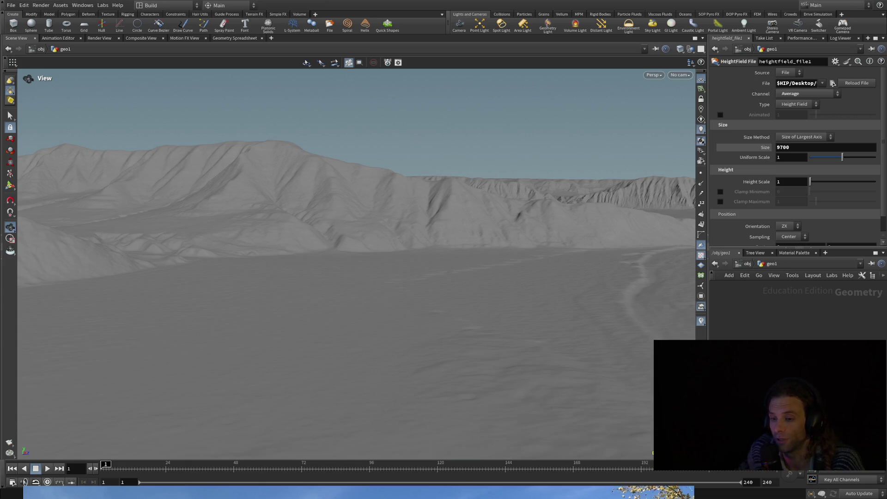
Tumble and dolly the Houdini heightfield down to a low view across the grey plain toward the ridge.
{"action": "left_click_drag", "start_coordinate": [411, 208], "coordinate": [427, 179]}
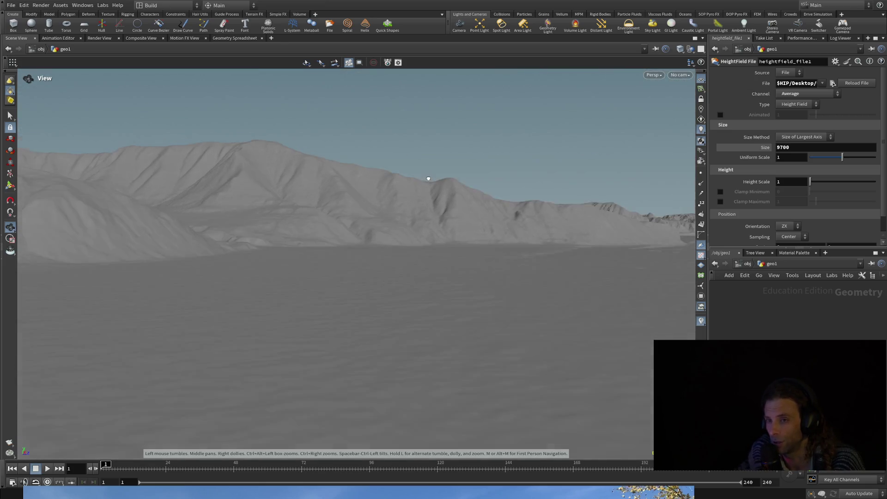
{"action": "scroll", "coordinate": [427, 179], "scroll_direction": "up", "scroll_amount": 3}
{"action": "scroll", "coordinate": [388, 200], "scroll_direction": "up", "scroll_amount": 5}
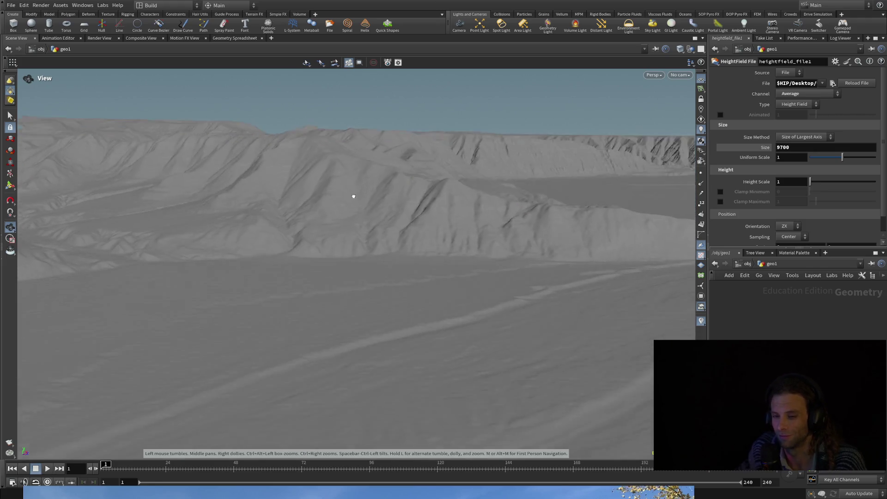
{"action": "scroll", "coordinate": [333, 215], "scroll_direction": "up", "scroll_amount": 5}
{"action": "mouse_move", "coordinate": [310, 219]}
{"action": "left_mouse_down"}
{"action": "mouse_move", "coordinate": [353, 184]}
{"action": "mouse_move", "coordinate": [403, 180]}
{"action": "left_mouse_up"}
{"action": "mouse_move", "coordinate": [375, 228]}
{"action": "right_mouse_down"}
{"action": "mouse_move", "coordinate": [367, 243]}
{"action": "mouse_move", "coordinate": [408, 308]}
{"action": "right_mouse_up"}
{"action": "left_click_drag", "start_coordinate": [447, 318], "coordinate": [458, 337]}
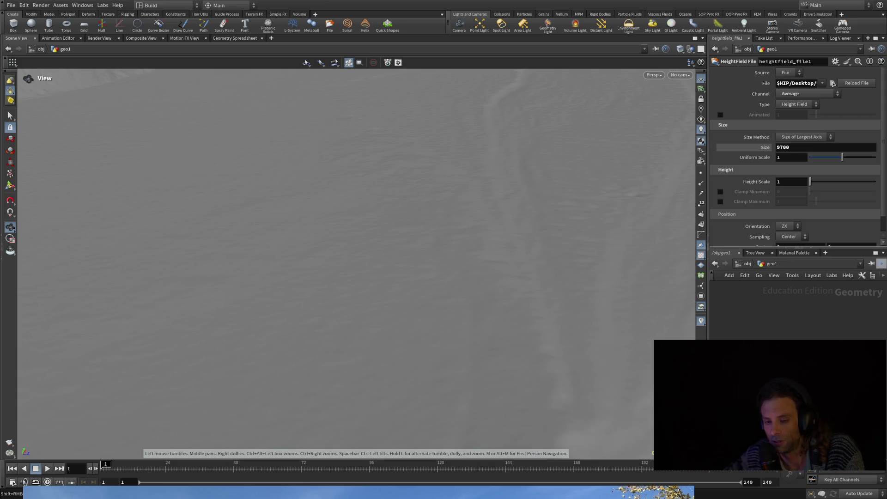
{"action": "mouse_move", "coordinate": [476, 275]}
{"action": "left_mouse_down"}
{"action": "mouse_move", "coordinate": [487, 316]}
{"action": "mouse_move", "coordinate": [521, 263]}
{"action": "mouse_move", "coordinate": [519, 206]}
{"action": "mouse_move", "coordinate": [512, 217]}
{"action": "mouse_move", "coordinate": [544, 236]}
{"action": "mouse_move", "coordinate": [570, 220]}
{"action": "mouse_move", "coordinate": [526, 246]}
{"action": "mouse_move", "coordinate": [472, 307]}
{"action": "mouse_move", "coordinate": [387, 259]}
{"action": "mouse_move", "coordinate": [297, 271]}
{"action": "mouse_move", "coordinate": [271, 232]}
{"action": "mouse_move", "coordinate": [277, 221]}
{"action": "mouse_move", "coordinate": [362, 218]}
{"action": "mouse_move", "coordinate": [408, 235]}
{"action": "mouse_move", "coordinate": [489, 242]}
{"action": "mouse_move", "coordinate": [437, 401]}
{"action": "mouse_move", "coordinate": [418, 280]}
{"action": "mouse_move", "coordinate": [298, 393]}
{"action": "mouse_move", "coordinate": [298, 375]}
{"action": "mouse_move", "coordinate": [312, 364]}
{"action": "mouse_move", "coordinate": [312, 388]}
{"action": "mouse_move", "coordinate": [417, 355]}
{"action": "mouse_move", "coordinate": [416, 326]}
{"action": "mouse_move", "coordinate": [406, 354]}
{"action": "mouse_move", "coordinate": [368, 365]}
{"action": "mouse_move", "coordinate": [343, 310]}
{"action": "mouse_move", "coordinate": [315, 387]}
{"action": "mouse_move", "coordinate": [292, 203]}
{"action": "left_mouse_up"}
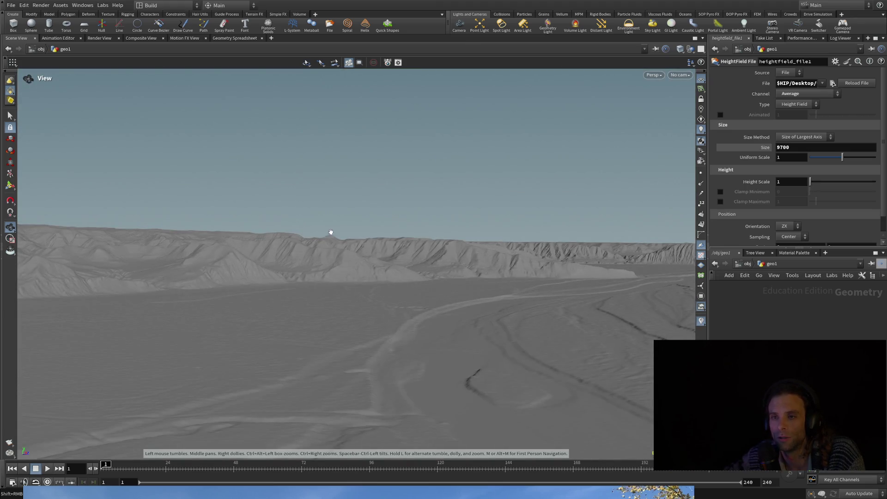
Fly toward the mountains and turn the ground-level view onto the nearer cliffs.
{"action": "mouse_move", "coordinate": [346, 280]}
{"action": "left_mouse_down"}
{"action": "mouse_move", "coordinate": [350, 294]}
{"action": "mouse_move", "coordinate": [377, 284]}
{"action": "mouse_move", "coordinate": [463, 299]}
{"action": "mouse_move", "coordinate": [411, 298]}
{"action": "mouse_move", "coordinate": [662, 300]}
{"action": "mouse_move", "coordinate": [639, 304]}
{"action": "left_mouse_up"}
{"action": "mouse_move", "coordinate": [585, 305]}
{"action": "left_mouse_down"}
{"action": "mouse_move", "coordinate": [467, 272]}
{"action": "mouse_move", "coordinate": [460, 261]}
{"action": "left_mouse_up"}
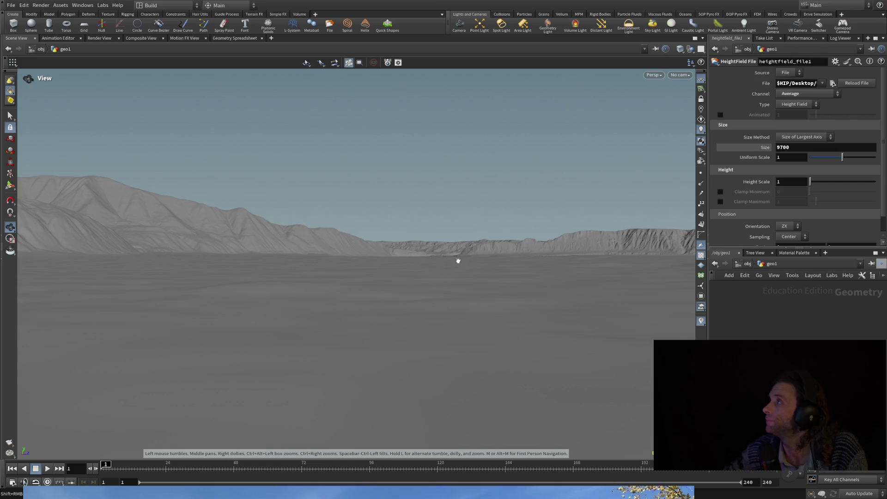
{"action": "mouse_move", "coordinate": [461, 261]}
{"action": "left_mouse_down"}
{"action": "mouse_move", "coordinate": [319, 239]}
{"action": "mouse_move", "coordinate": [216, 247]}
{"action": "mouse_move", "coordinate": [201, 257]}
{"action": "mouse_move", "coordinate": [194, 248]}
{"action": "mouse_move", "coordinate": [204, 250]}
{"action": "mouse_move", "coordinate": [143, 281]}
{"action": "mouse_move", "coordinate": [160, 287]}
{"action": "mouse_move", "coordinate": [138, 326]}
{"action": "mouse_move", "coordinate": [112, 323]}
{"action": "mouse_move", "coordinate": [135, 320]}
{"action": "mouse_move", "coordinate": [144, 339]}
{"action": "mouse_move", "coordinate": [128, 387]}
{"action": "left_mouse_up"}
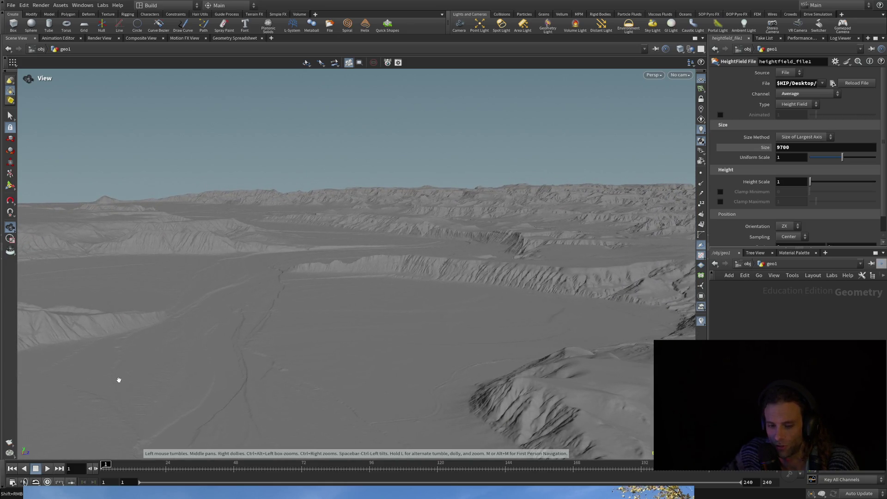
Lower the horizon and shift the view to match the badlands reference photo's ridge angle.
{"action": "mouse_move", "coordinate": [83, 367]}
{"action": "left_mouse_down"}
{"action": "mouse_move", "coordinate": [69, 375]}
{"action": "mouse_move", "coordinate": [118, 375]}
{"action": "mouse_move", "coordinate": [27, 370]}
{"action": "left_mouse_up"}
{"action": "mouse_move", "coordinate": [27, 371]}
{"action": "middle_mouse_down"}
{"action": "mouse_move", "coordinate": [51, 360]}
{"action": "mouse_move", "coordinate": [242, 361]}
{"action": "middle_mouse_up"}
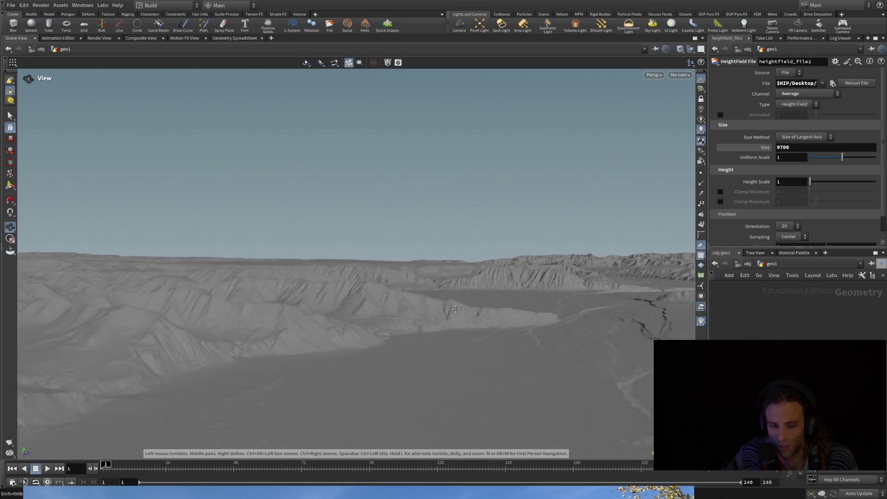
{"action": "mouse_move", "coordinate": [455, 309]}
{"action": "left_mouse_down"}
{"action": "mouse_move", "coordinate": [348, 292]}
{"action": "mouse_move", "coordinate": [355, 276]}
{"action": "mouse_move", "coordinate": [328, 274]}
{"action": "mouse_move", "coordinate": [333, 284]}
{"action": "left_mouse_up"}
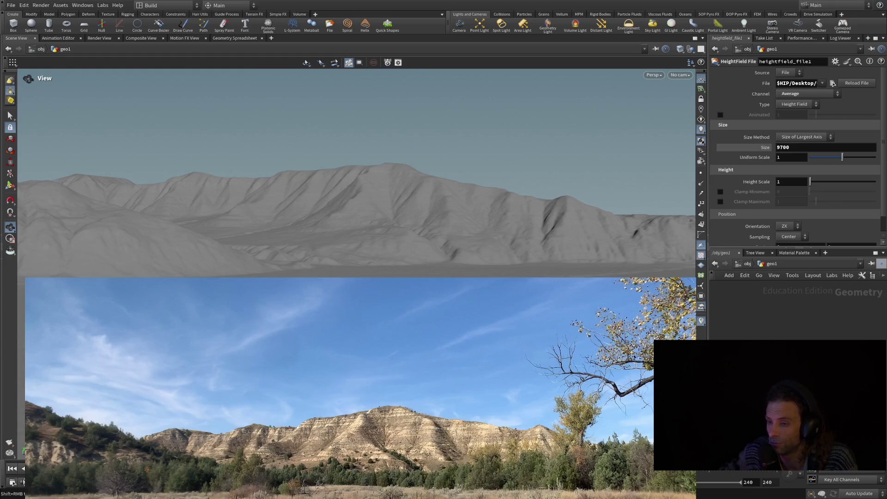
{"action": "left_click", "coordinate": [792, 147]}
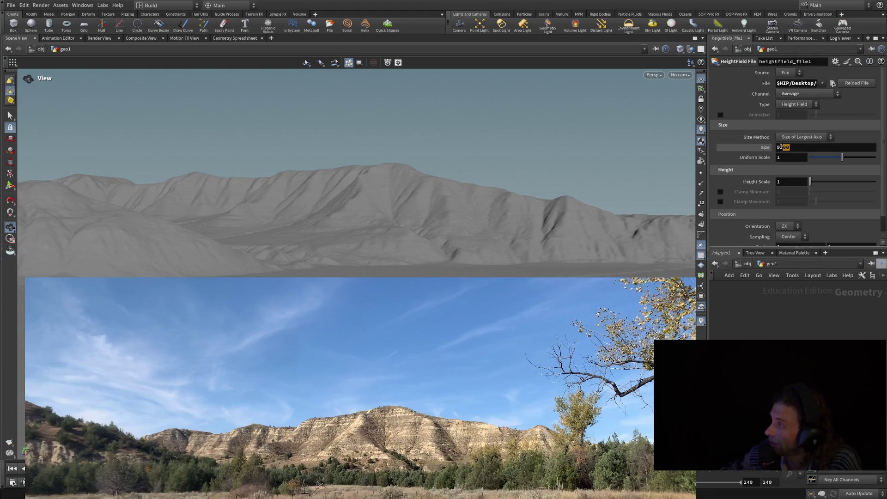
{"action": "left_click_drag", "start_coordinate": [784, 147], "coordinate": [780, 146]}
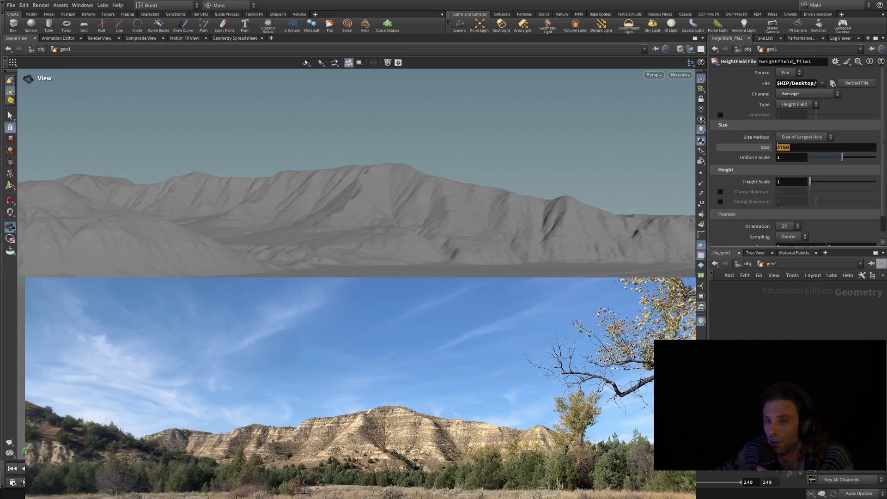
{"action": "type", "text": "9700"}
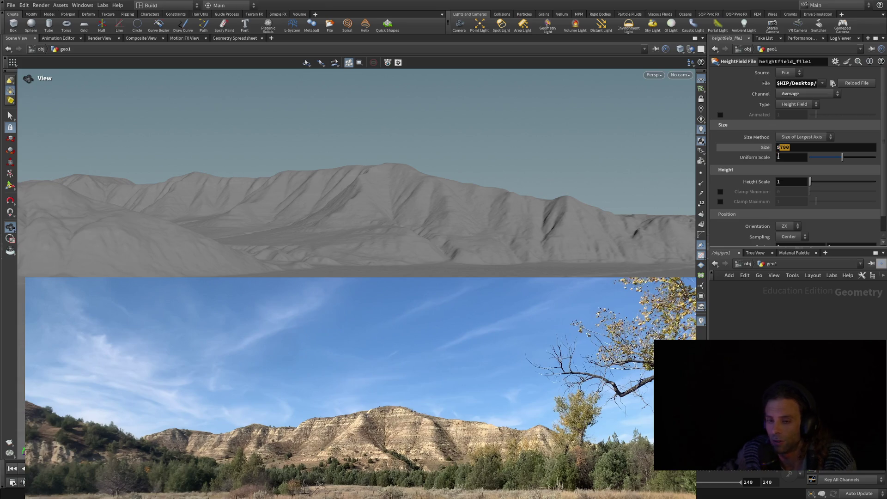
{"action": "key", "text": "Return"}
{"action": "left_click_drag", "start_coordinate": [378, 263], "coordinate": [586, 251]}
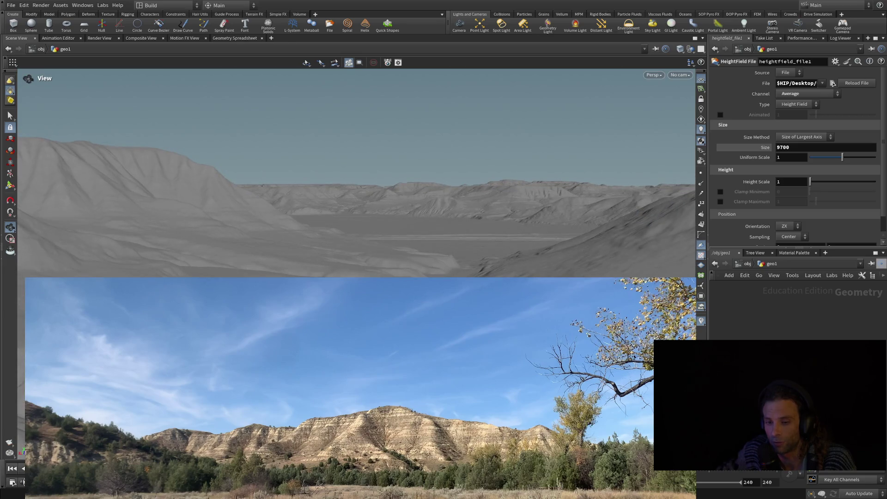
{"action": "mouse_move", "coordinate": [485, 229]}
{"action": "left_mouse_down"}
{"action": "mouse_move", "coordinate": [416, 209]}
{"action": "mouse_move", "coordinate": [416, 105]}
{"action": "left_mouse_up"}
{"action": "mouse_move", "coordinate": [472, 139]}
{"action": "left_mouse_down"}
{"action": "mouse_move", "coordinate": [471, 247]}
{"action": "mouse_move", "coordinate": [409, 229]}
{"action": "mouse_move", "coordinate": [368, 204]}
{"action": "mouse_move", "coordinate": [360, 127]}
{"action": "mouse_move", "coordinate": [458, 207]}
{"action": "mouse_move", "coordinate": [469, 238]}
{"action": "mouse_move", "coordinate": [416, 173]}
{"action": "mouse_move", "coordinate": [347, 173]}
{"action": "mouse_move", "coordinate": [416, 194]}
{"action": "mouse_move", "coordinate": [346, 138]}
{"action": "mouse_move", "coordinate": [388, 187]}
{"action": "left_mouse_up"}
{"action": "scroll", "coordinate": [416, 173], "scroll_direction": "up", "scroll_amount": 5}
{"action": "mouse_move", "coordinate": [415, 231]}
{"action": "left_mouse_down"}
{"action": "mouse_move", "coordinate": [406, 246]}
{"action": "mouse_move", "coordinate": [423, 134]}
{"action": "left_mouse_up"}
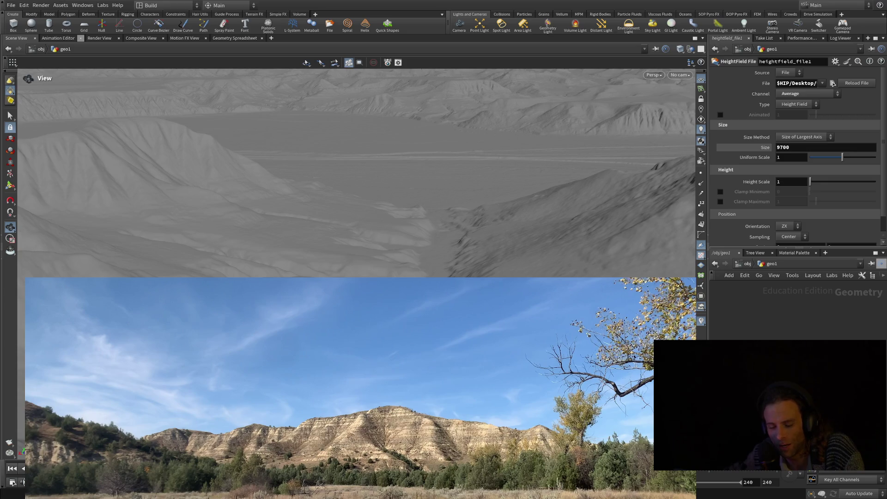
{"action": "left_click_drag", "start_coordinate": [346, 173], "coordinate": [360, 170]}
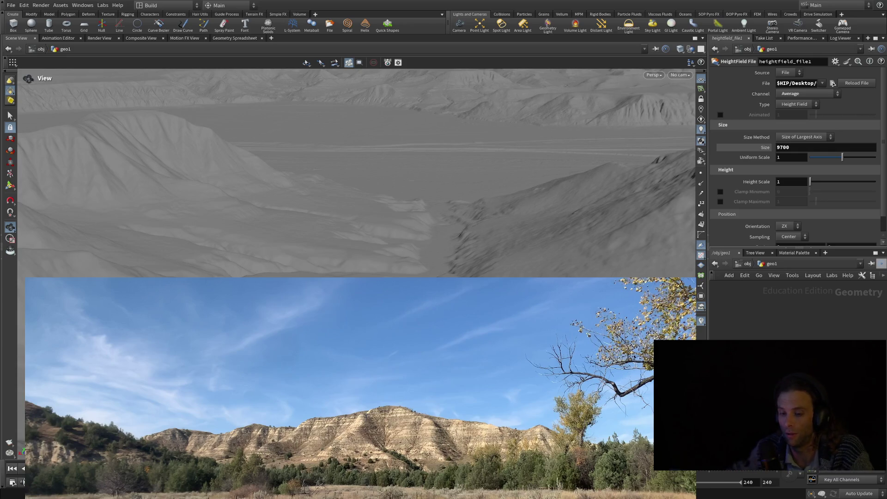
Tumble and pan from the sky back down to ground level facing the grey ridges.
{"action": "mouse_move", "coordinate": [186, 270]}
{"action": "left_mouse_down", "text": "alt"}
{"action": "mouse_move", "coordinate": [346, 173]}
{"action": "mouse_move", "coordinate": [415, 242]}
{"action": "mouse_move", "coordinate": [347, 139]}
{"action": "mouse_move", "coordinate": [346, 208]}
{"action": "mouse_move", "coordinate": [347, 104]}
{"action": "mouse_move", "coordinate": [346, 173]}
{"action": "left_mouse_up", "text": "alt"}
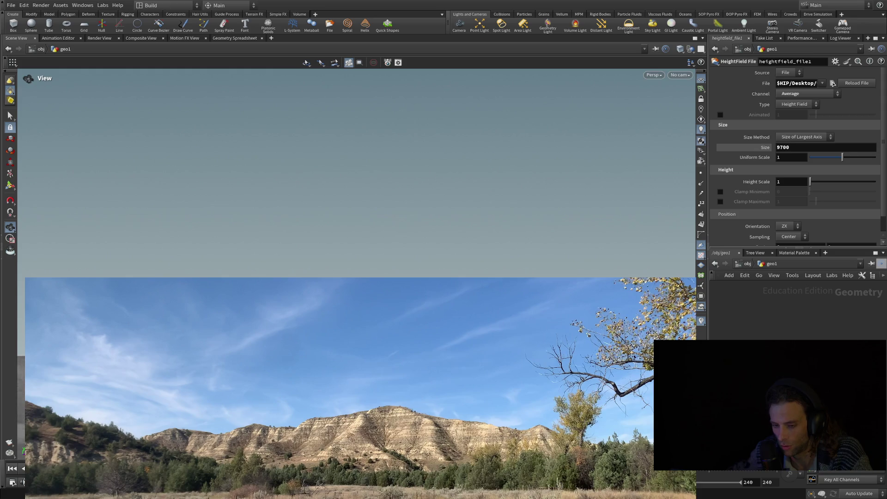
{"action": "left_click_drag", "start_coordinate": [347, 208], "coordinate": [347, 104], "text": "alt"}
{"action": "mouse_move", "coordinate": [346, 173]}
{"action": "left_mouse_down", "text": "alt"}
{"action": "mouse_move", "coordinate": [346, 104]}
{"action": "mouse_move", "coordinate": [347, 173]}
{"action": "left_mouse_up", "text": "alt"}
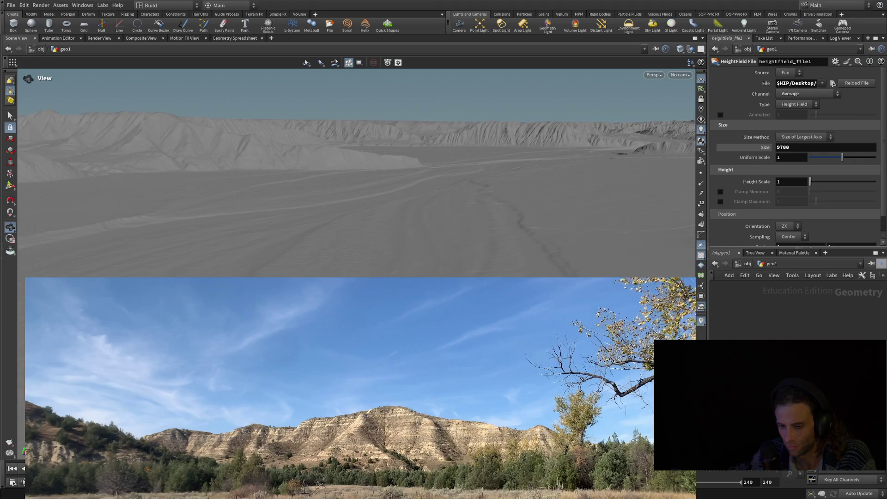
{"action": "mouse_move", "coordinate": [416, 228]}
{"action": "middle_mouse_down"}
{"action": "mouse_move", "coordinate": [461, 243]}
{"action": "mouse_move", "coordinate": [357, 248]}
{"action": "middle_mouse_up"}
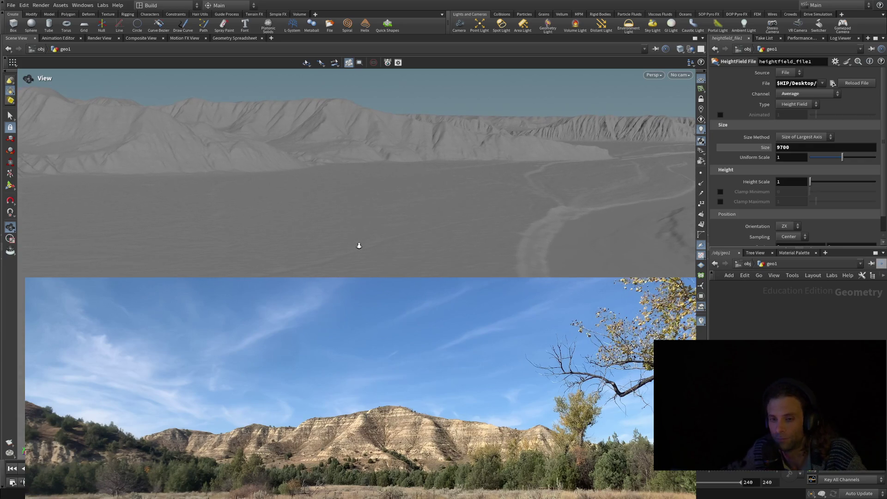
{"action": "mouse_move", "coordinate": [351, 267]}
{"action": "left_mouse_down"}
{"action": "mouse_move", "coordinate": [354, 245]}
{"action": "mouse_move", "coordinate": [416, 208]}
{"action": "mouse_move", "coordinate": [432, 243]}
{"action": "mouse_move", "coordinate": [402, 146]}
{"action": "left_mouse_up"}
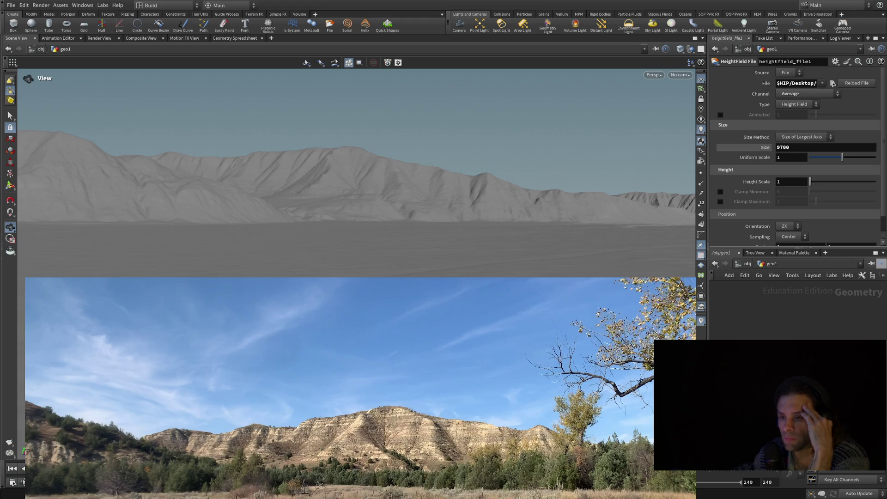
Raise the viewing angle over the grey ridges so eroded escarpments show across the plain.
{"action": "mouse_move", "coordinate": [132, 200]}
{"action": "left_mouse_down"}
{"action": "mouse_move", "coordinate": [212, 242]}
{"action": "mouse_move", "coordinate": [199, 203]}
{"action": "left_mouse_up"}
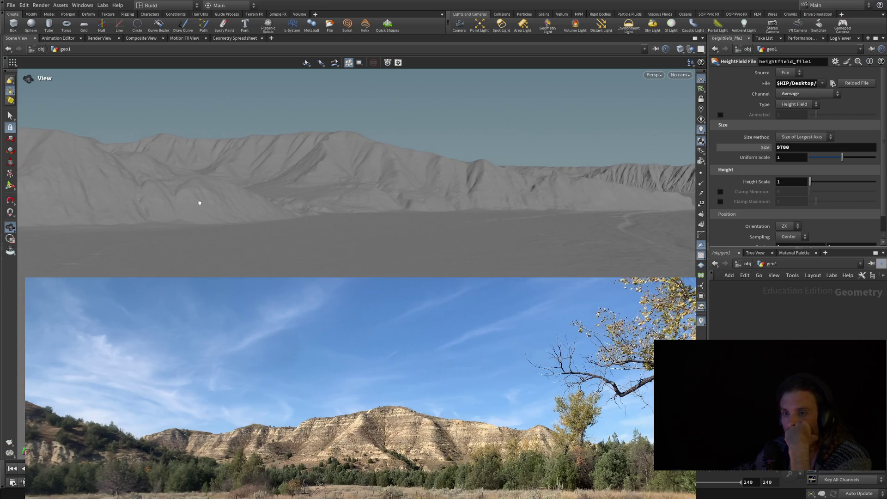
Tilt and pan the ground-level view to frame one long grey ridge matching the photo.
{"action": "mouse_move", "coordinate": [199, 203]}
{"action": "left_mouse_down"}
{"action": "mouse_move", "coordinate": [203, 213]}
{"action": "mouse_move", "coordinate": [319, 259]}
{"action": "mouse_move", "coordinate": [319, 224]}
{"action": "mouse_move", "coordinate": [354, 224]}
{"action": "mouse_move", "coordinate": [398, 201]}
{"action": "mouse_move", "coordinate": [375, 229]}
{"action": "mouse_move", "coordinate": [366, 182]}
{"action": "mouse_move", "coordinate": [346, 225]}
{"action": "mouse_move", "coordinate": [331, 188]}
{"action": "mouse_move", "coordinate": [332, 204]}
{"action": "mouse_move", "coordinate": [331, 197]}
{"action": "left_mouse_up"}
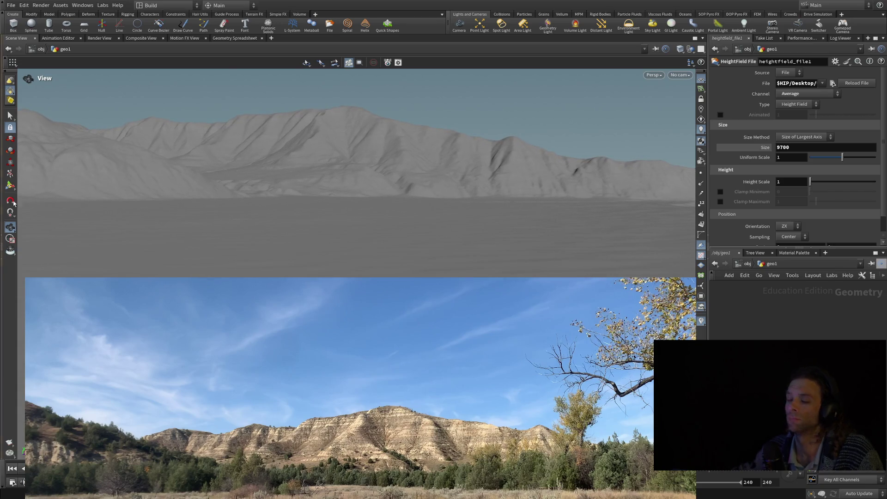
{"action": "scroll", "coordinate": [346, 248], "scroll_direction": "up", "scroll_amount": 1}
{"action": "middle_click_drag", "start_coordinate": [347, 248], "coordinate": [432, 260]}
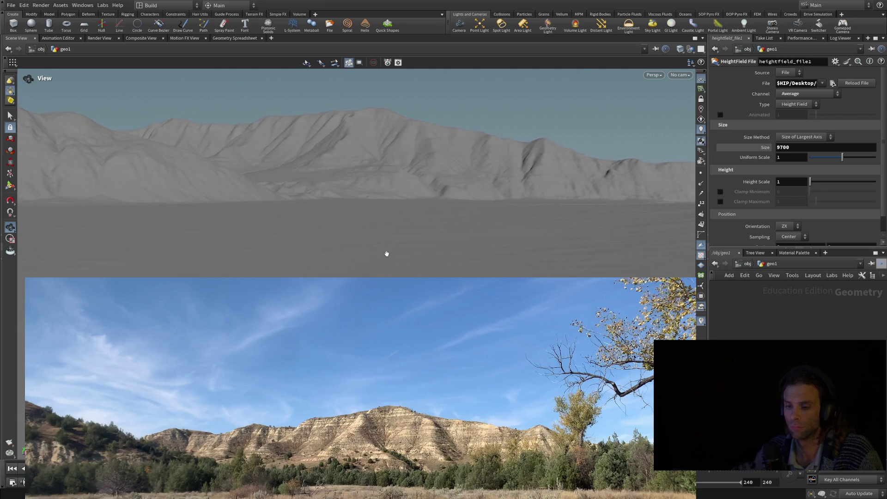